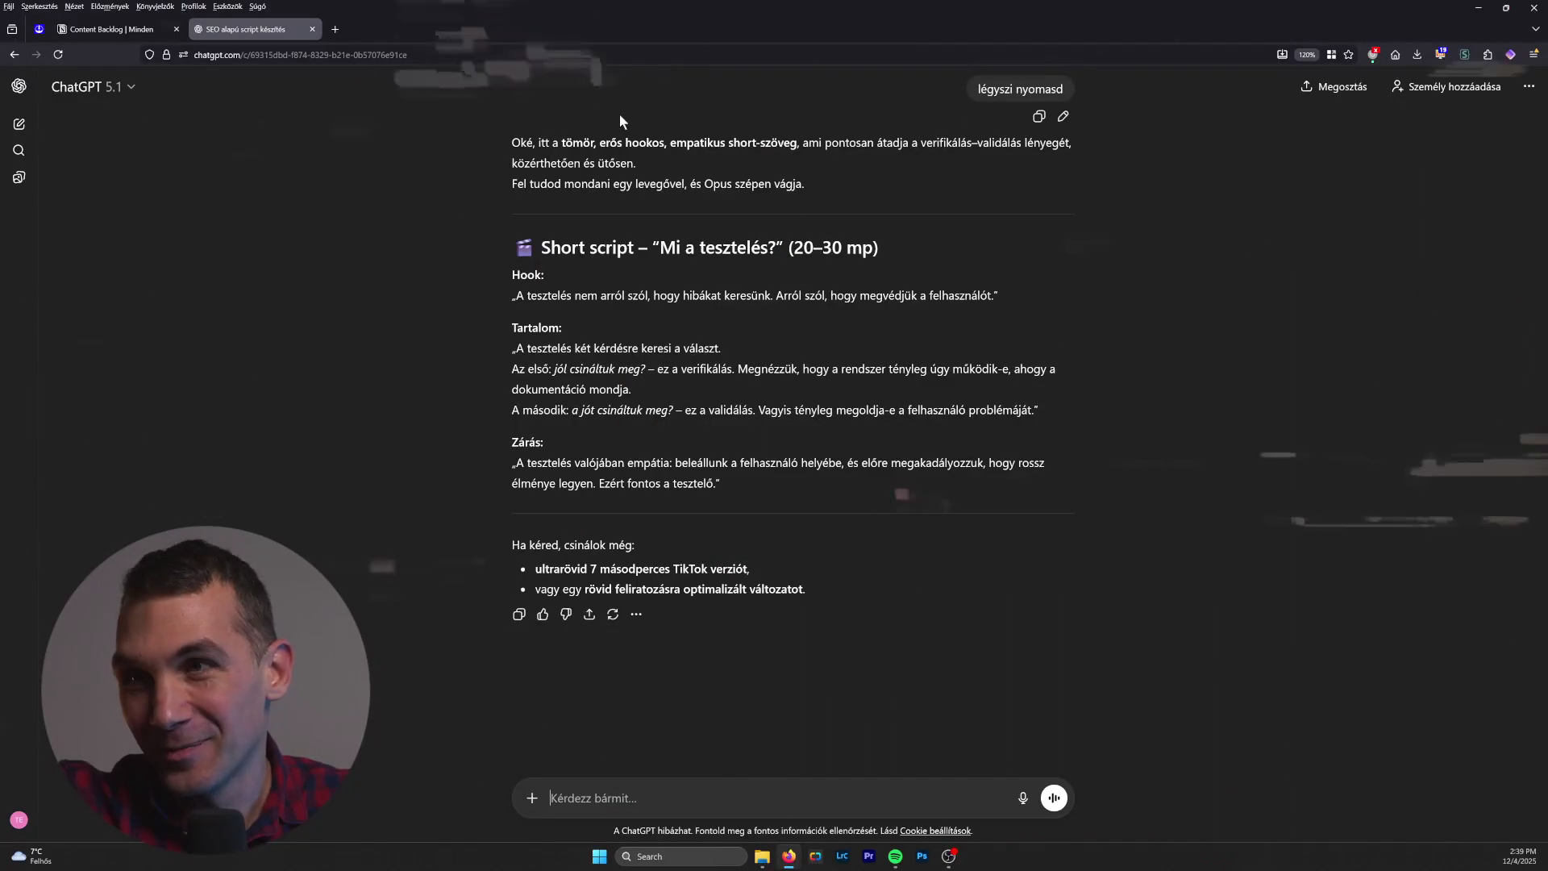
Step: Scroll back to section 1 of the script and briefly highlight the section 2 QA keywords
scroll(891, 248, up, 10)
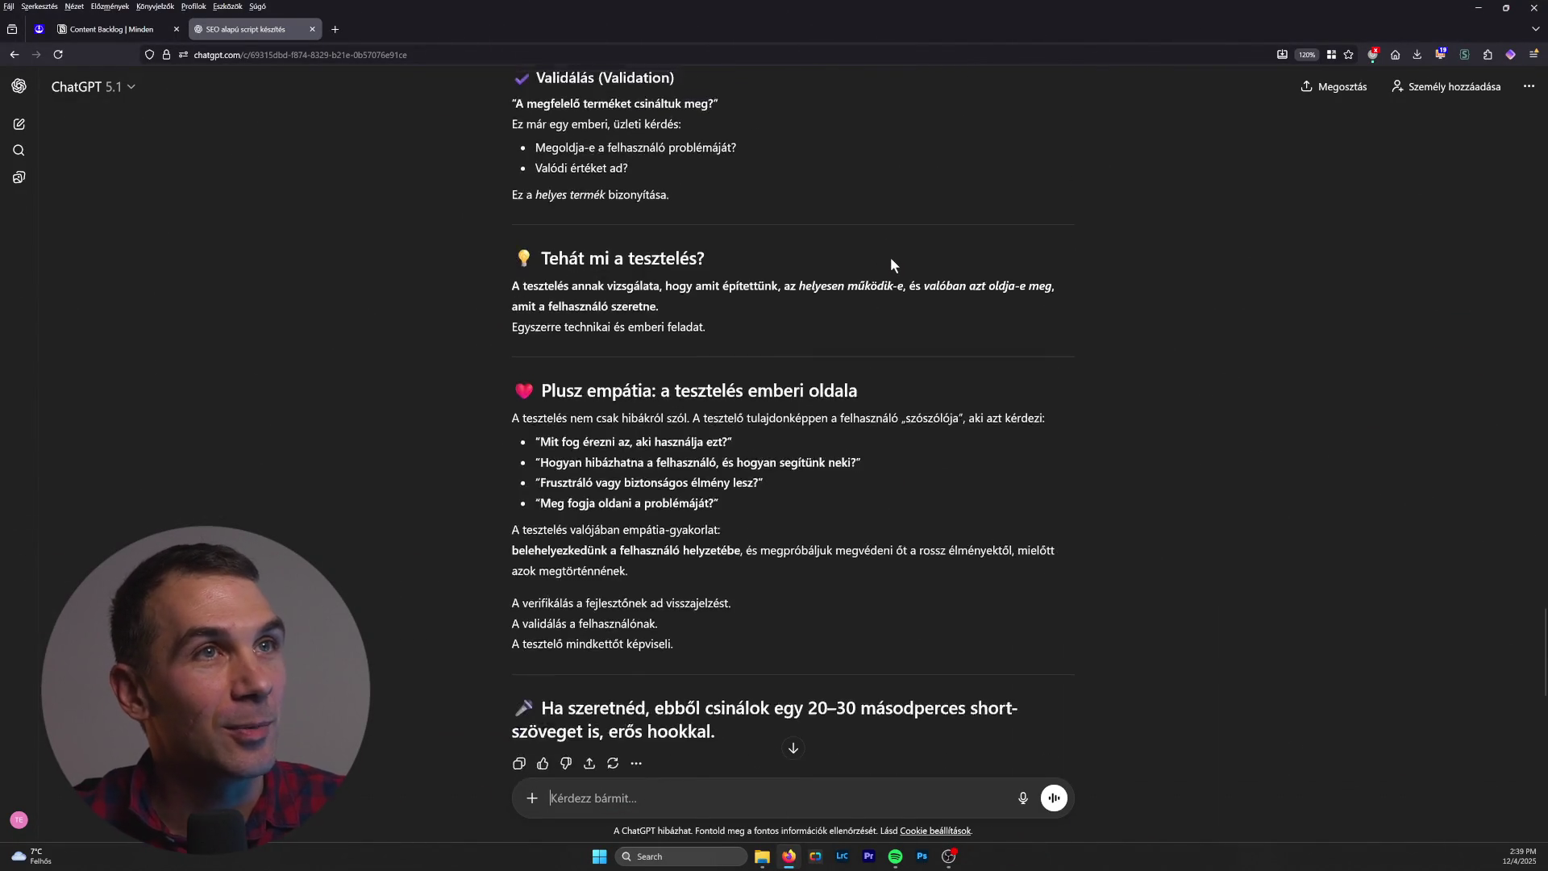
scroll(892, 281, up, 10)
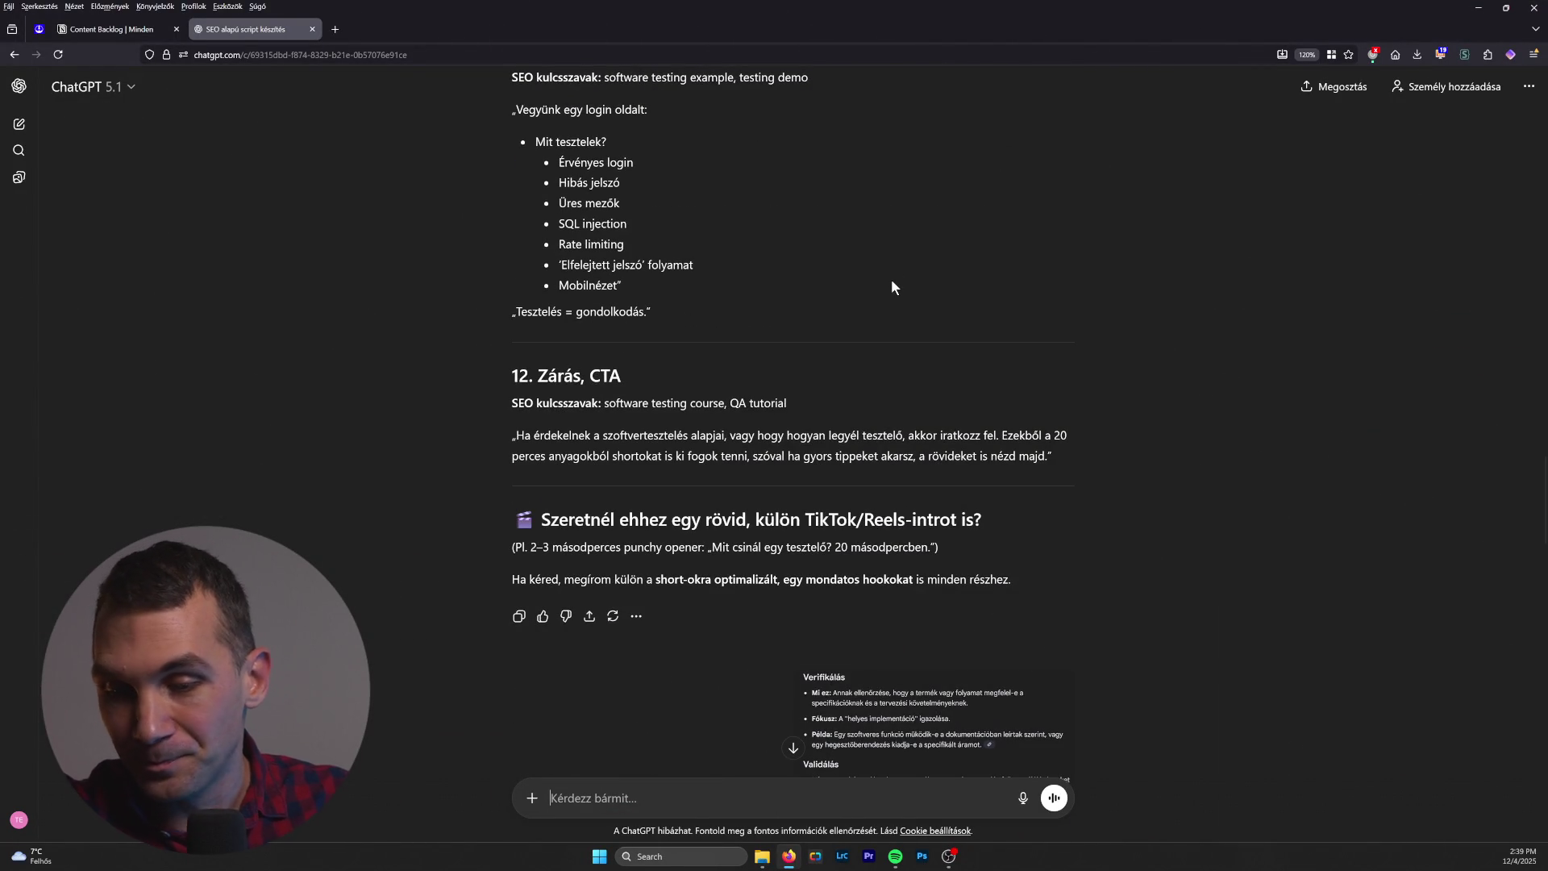
scroll(929, 419, up, 9)
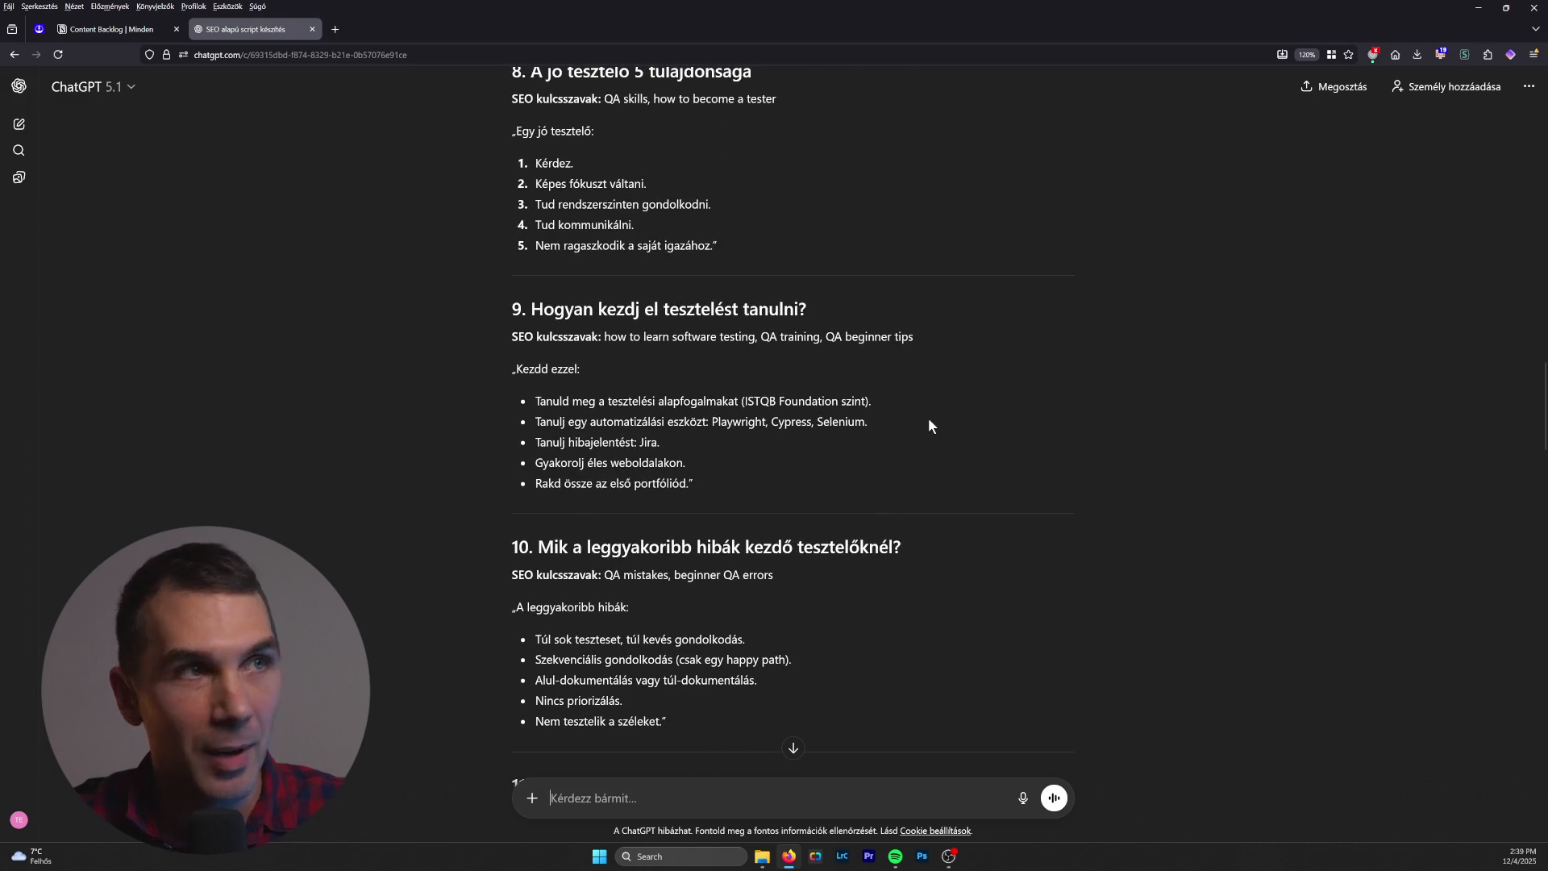
scroll(931, 426, up, 6)
scroll(934, 436, up, 12)
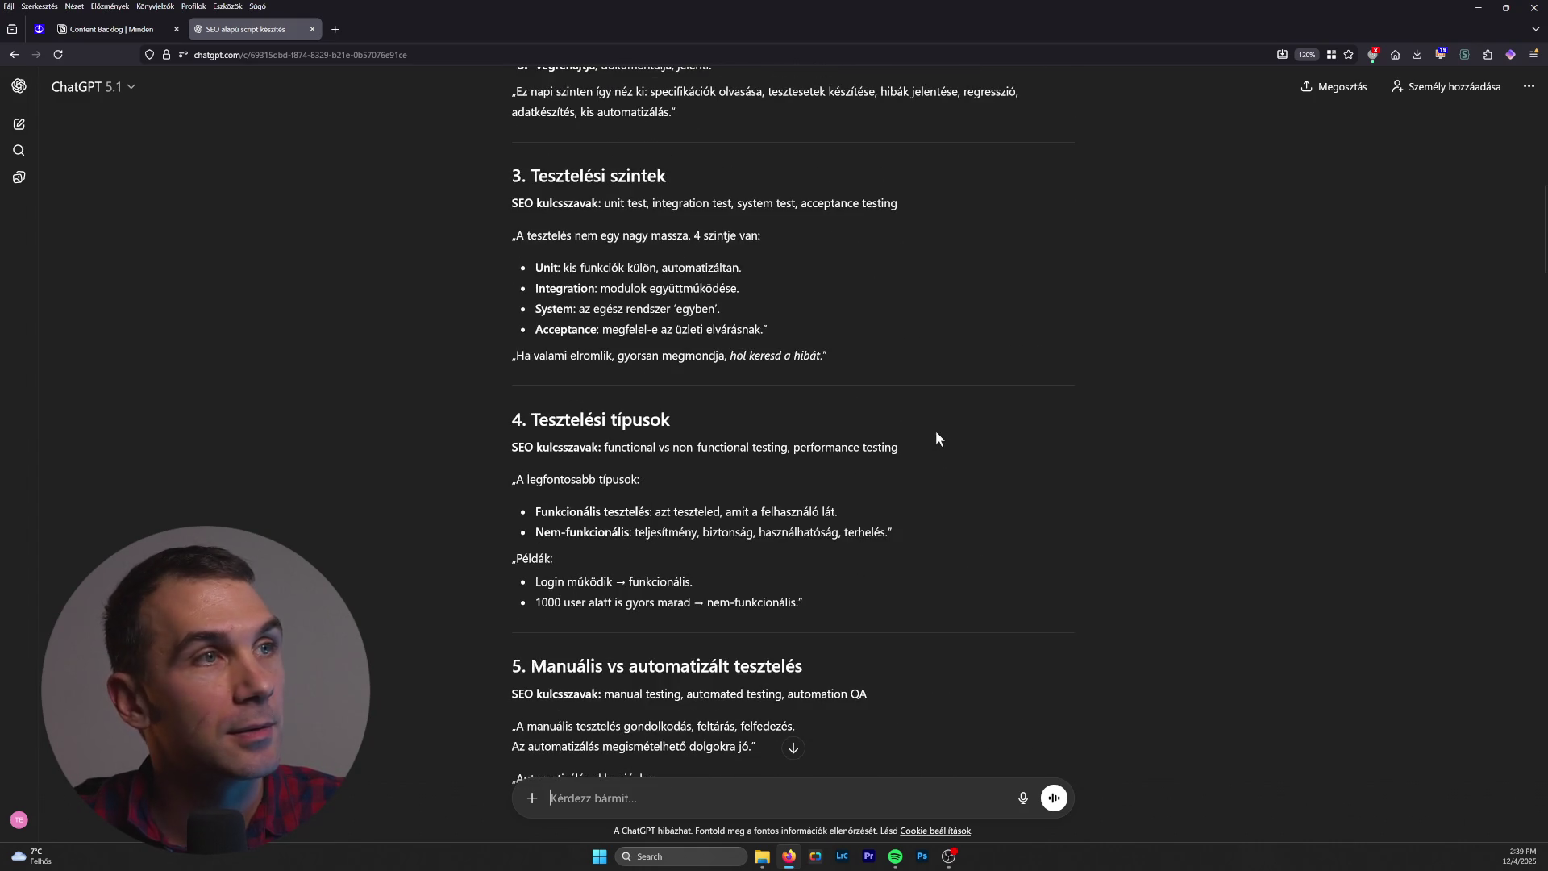
scroll(936, 438, up, 2)
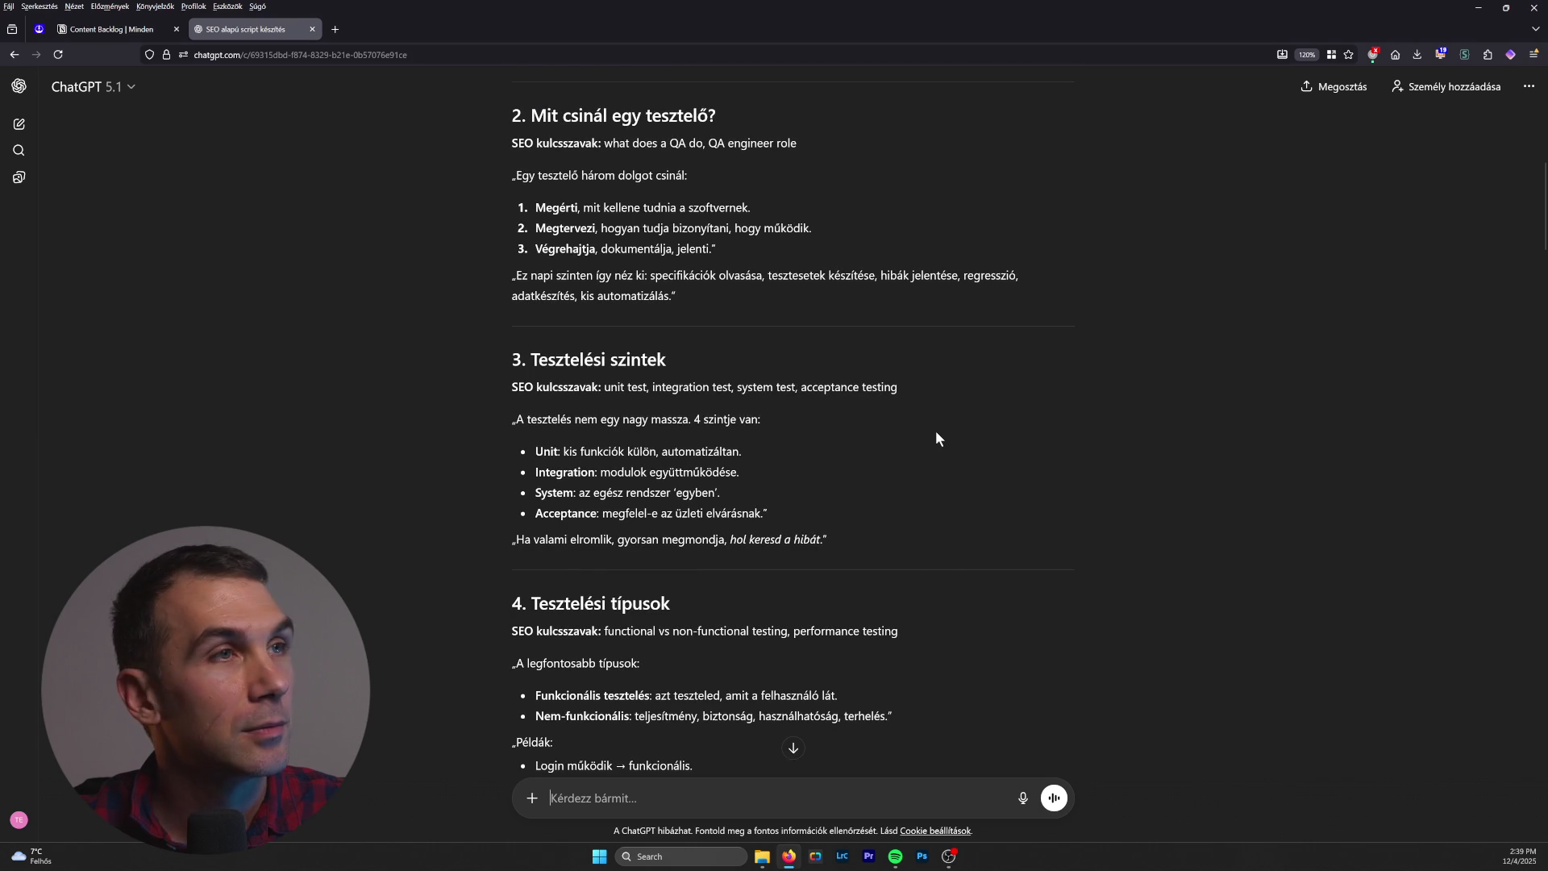
scroll(937, 438, up, 3)
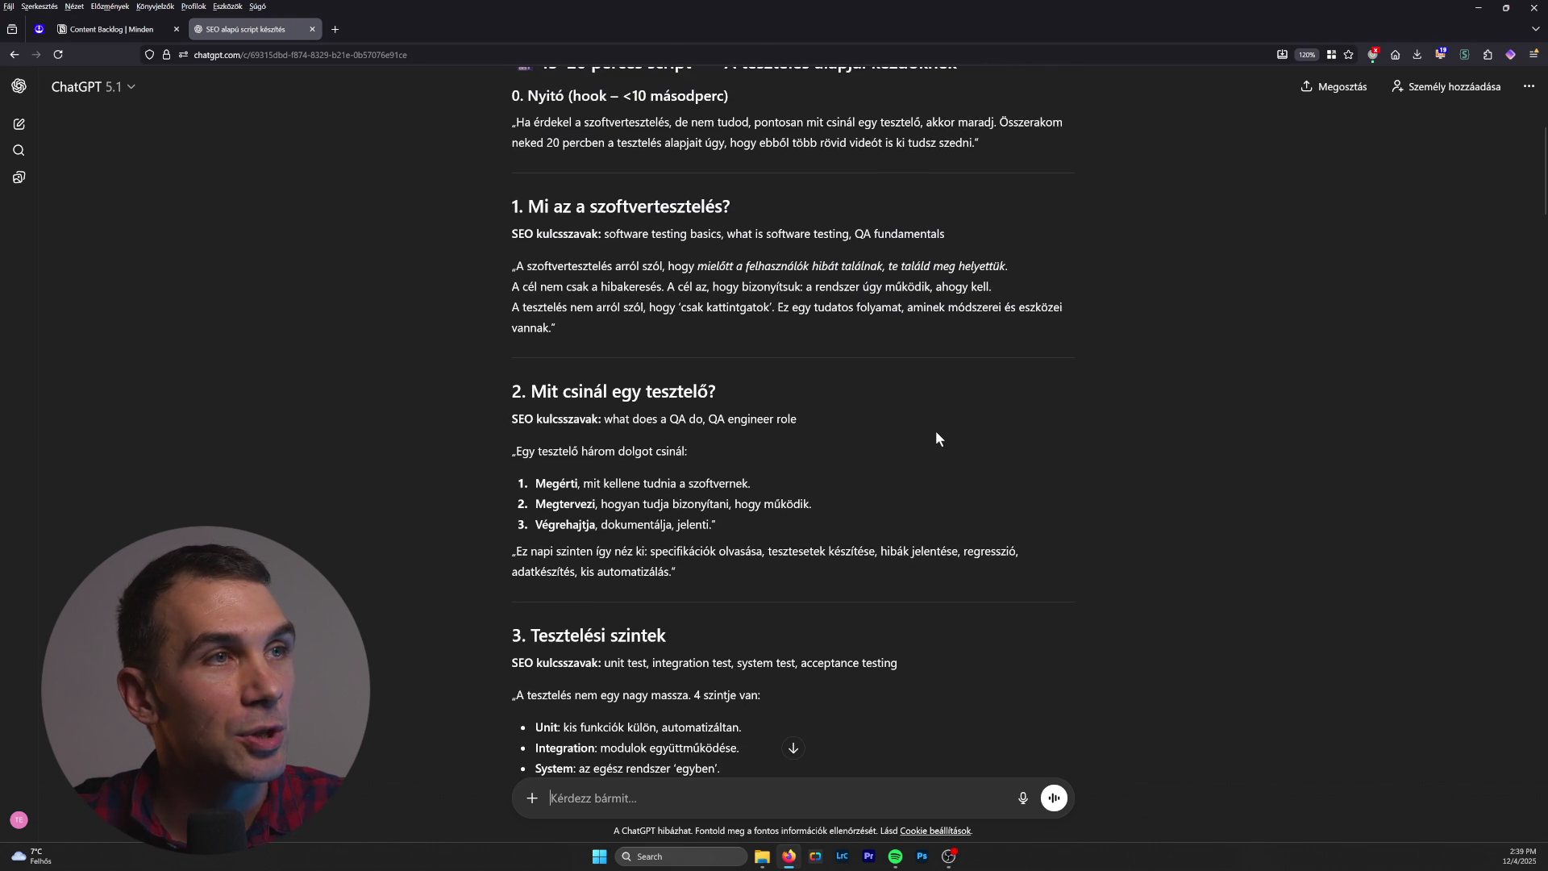
scroll(936, 438, down, 1)
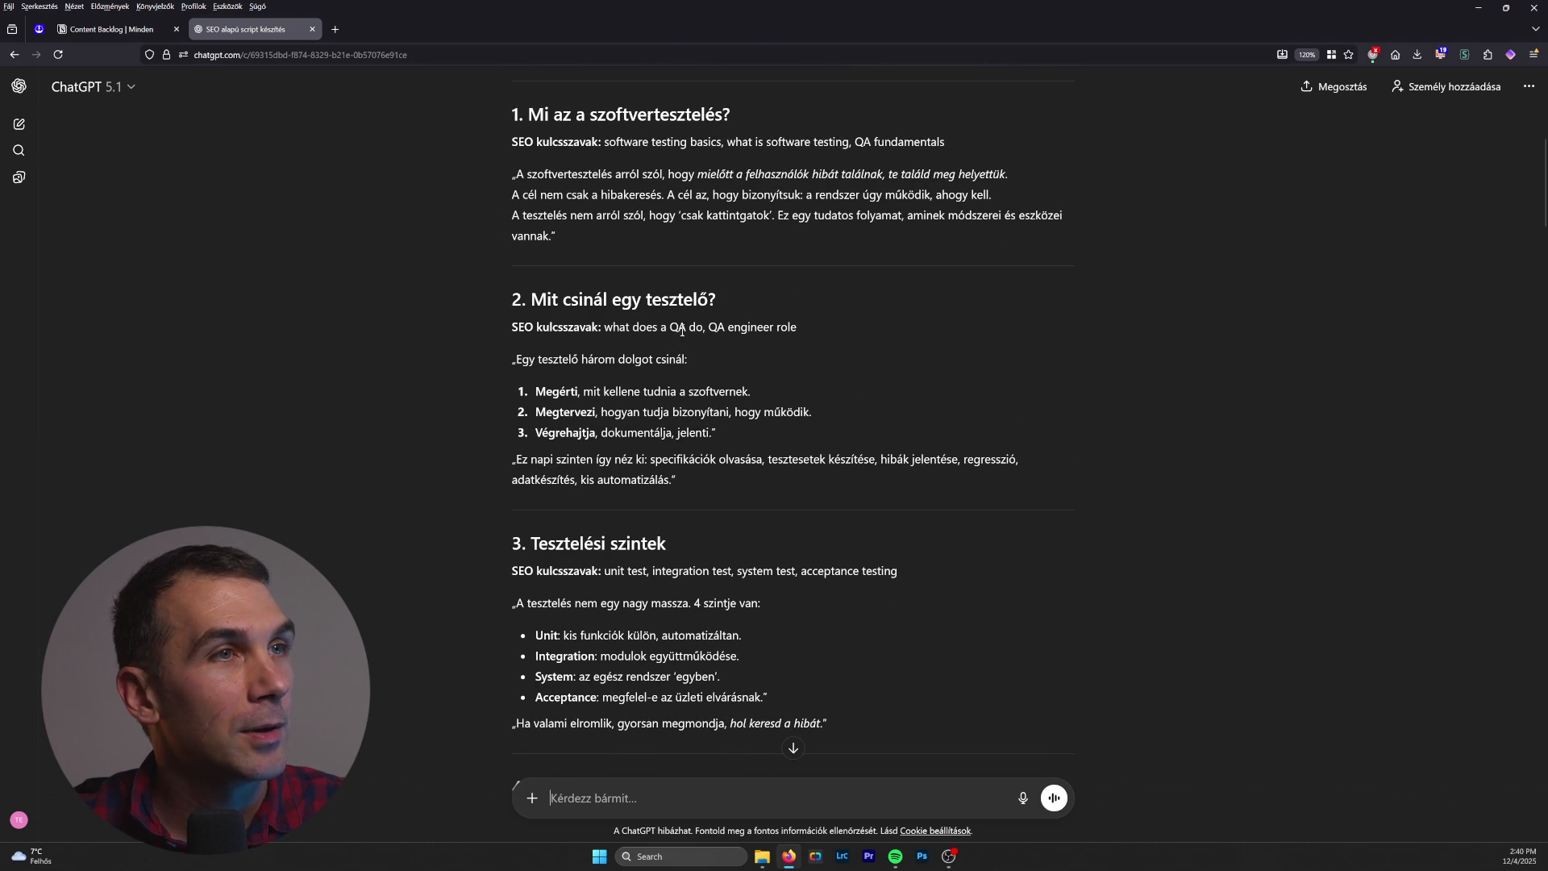
drag(669, 326, 727, 331)
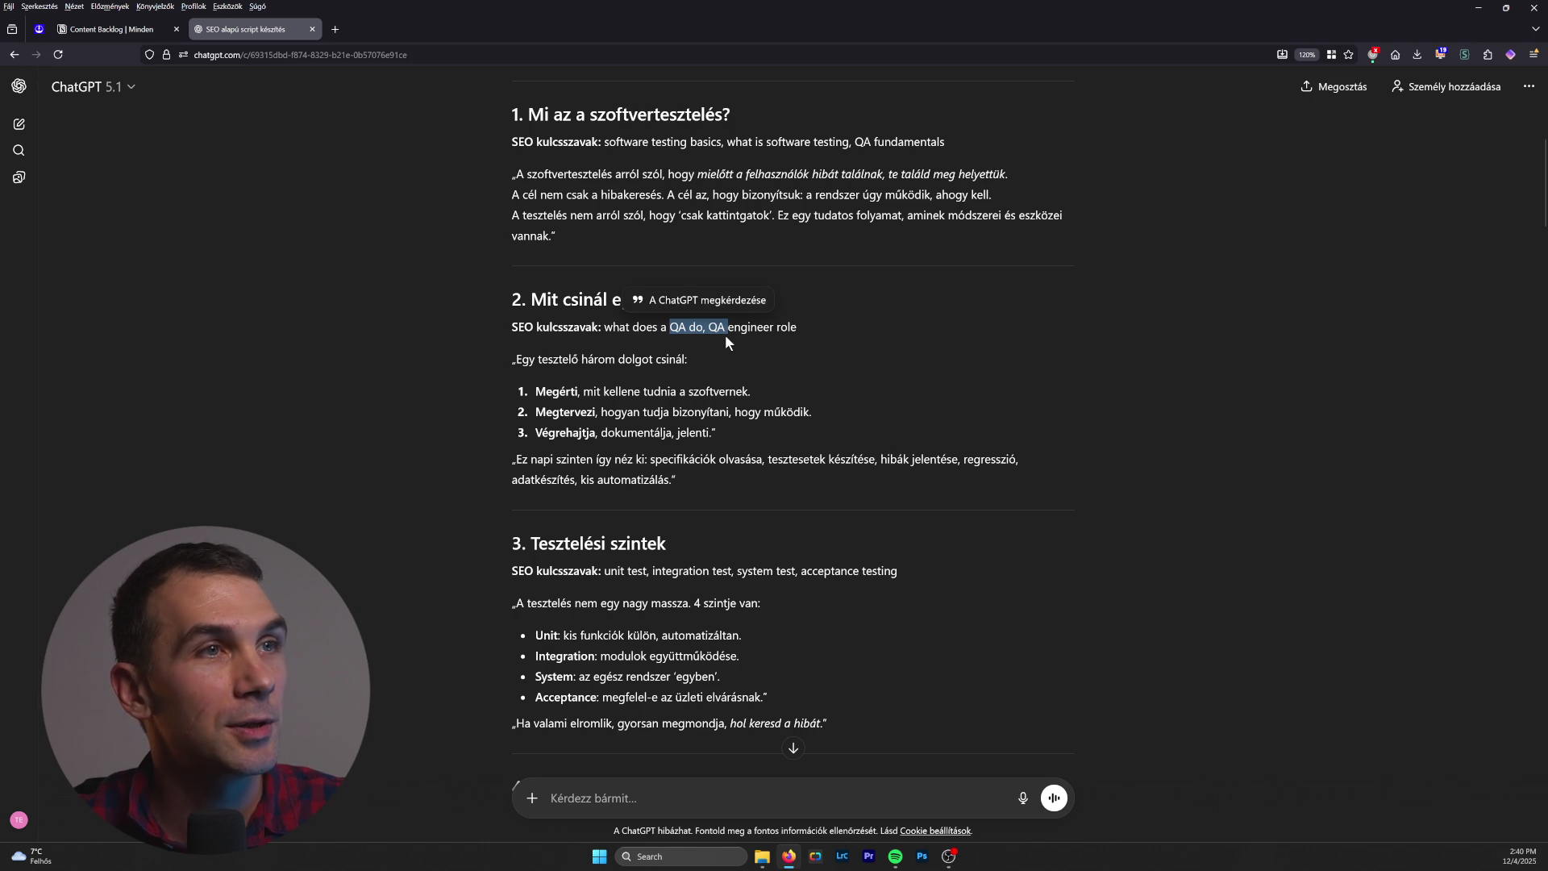
click(694, 363)
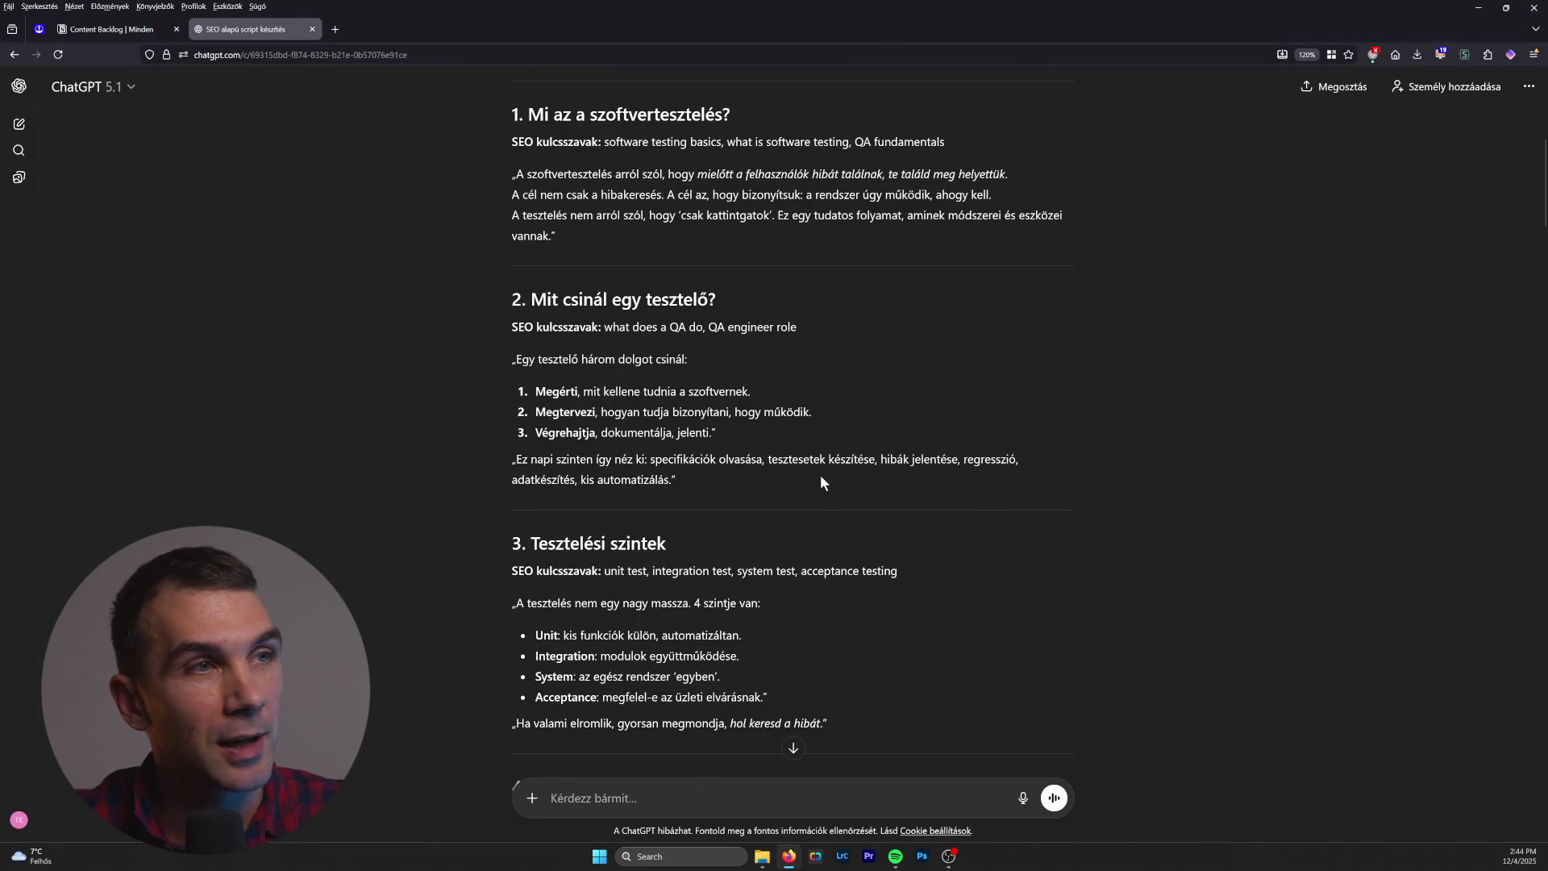
scroll(817, 490, down, 4)
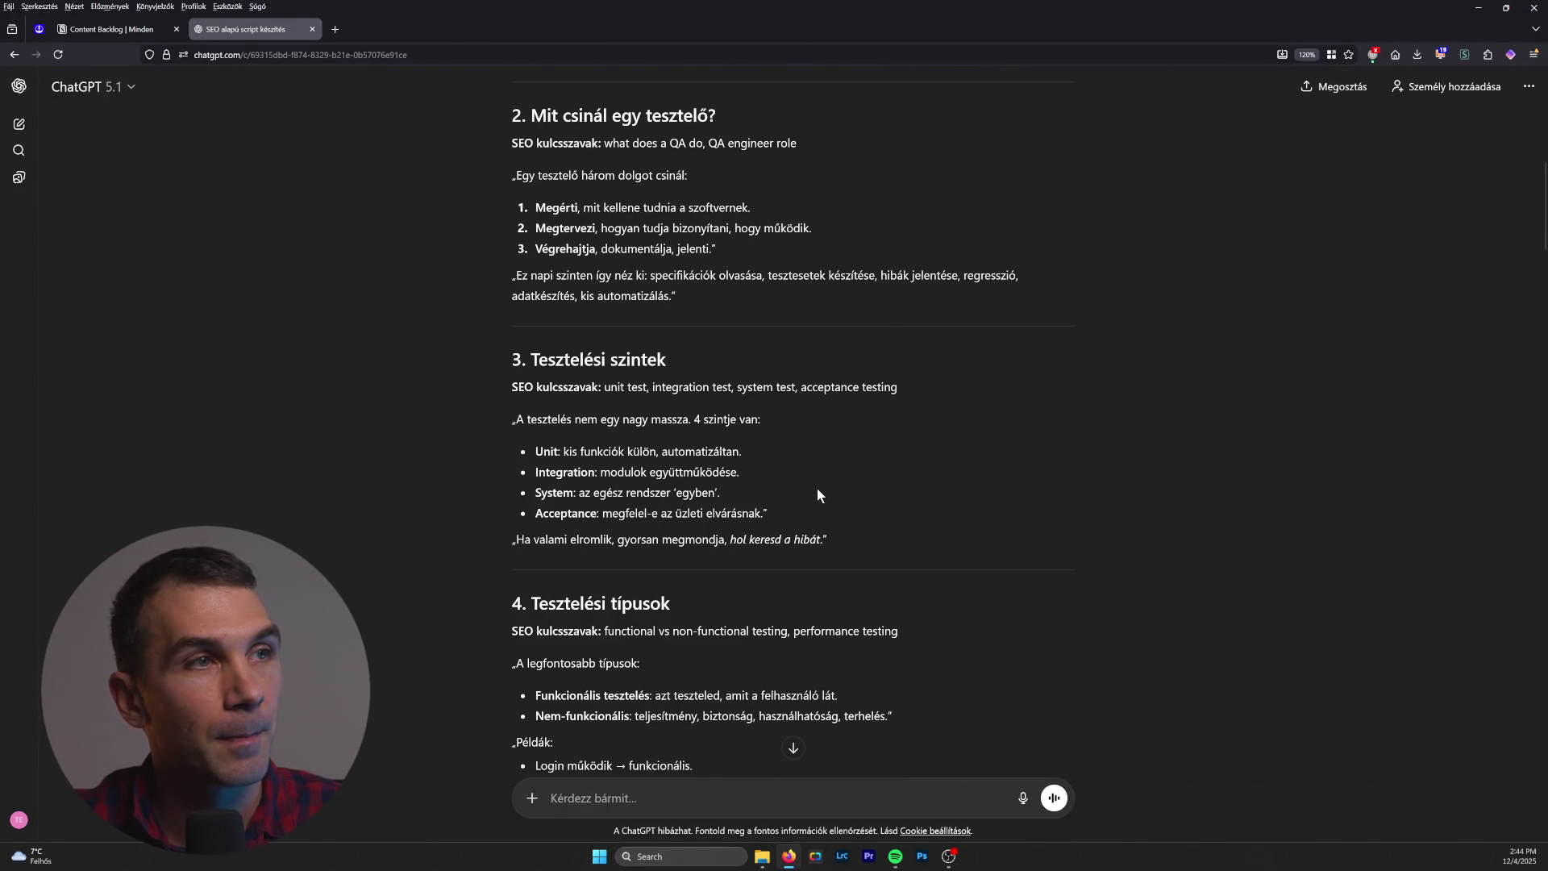
scroll(816, 487, up, 4)
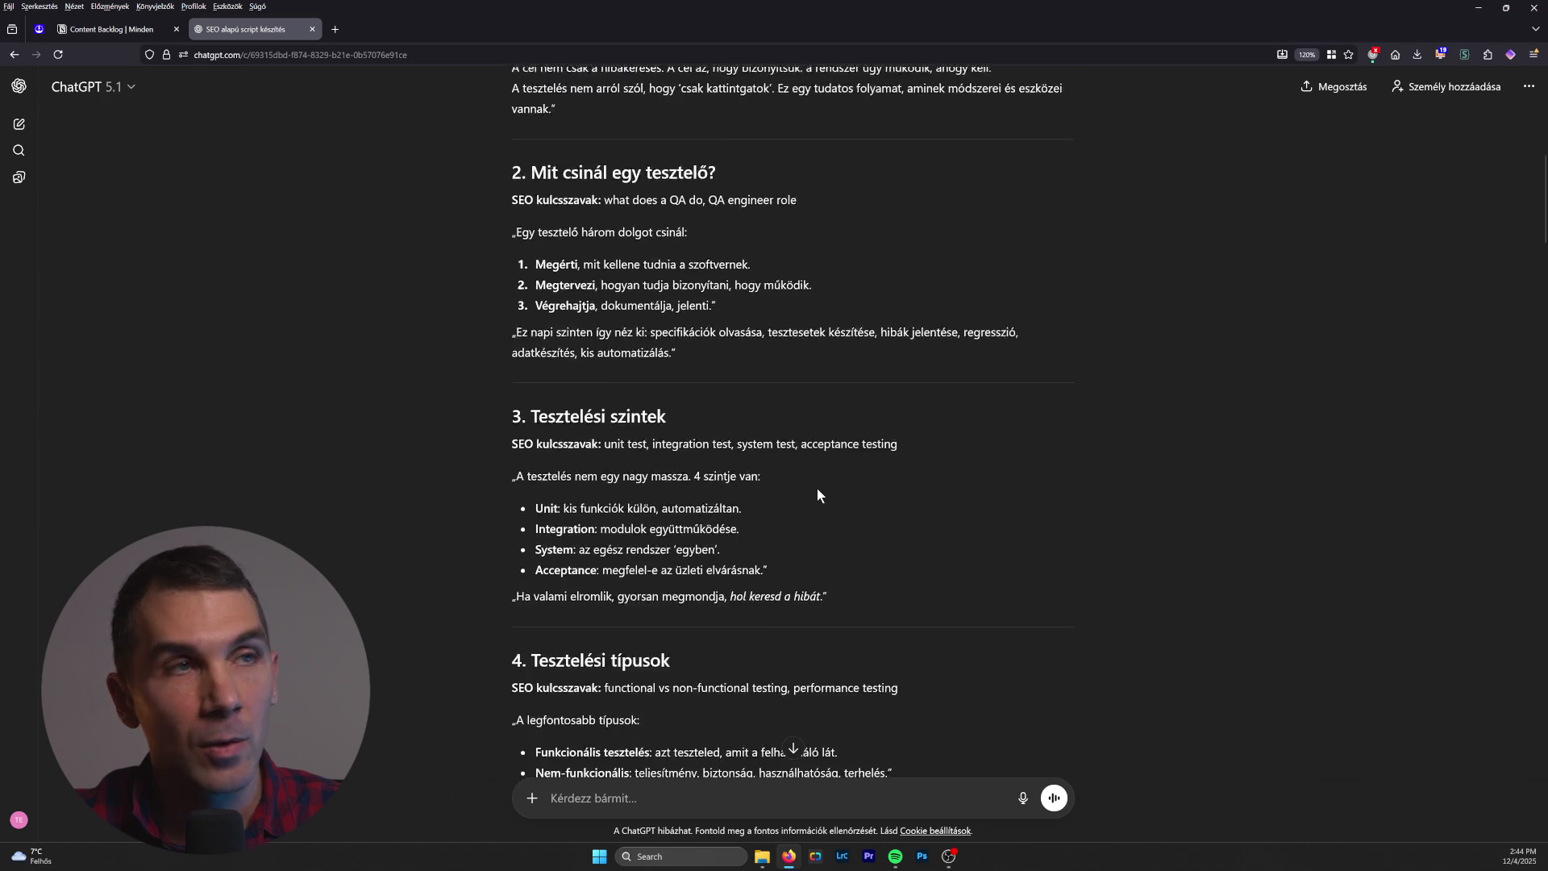
scroll(817, 490, down, 3)
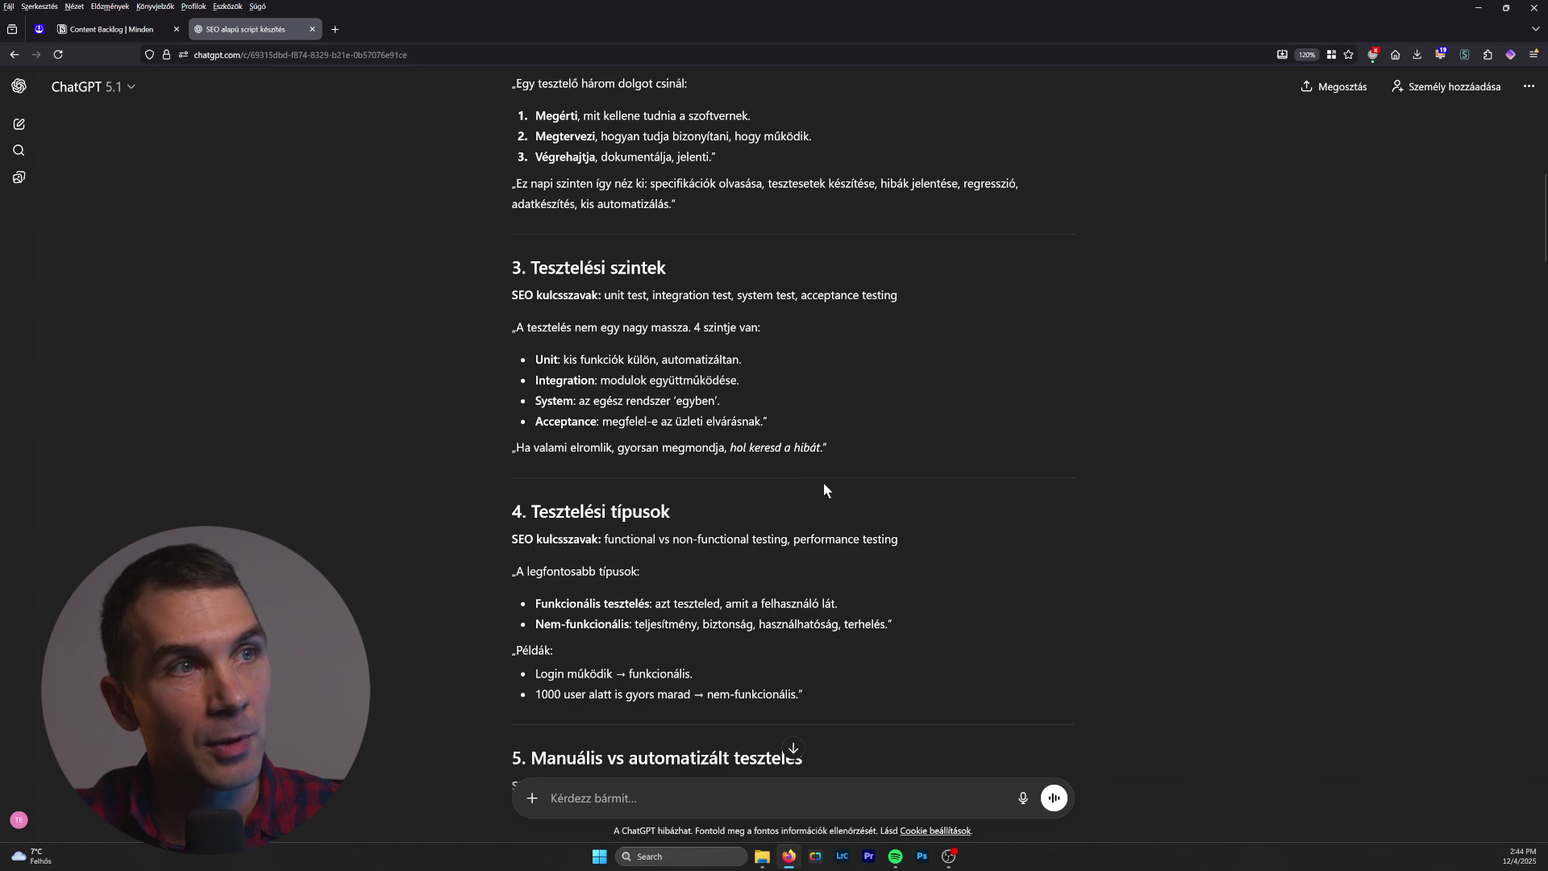
scroll(825, 482, up, 5)
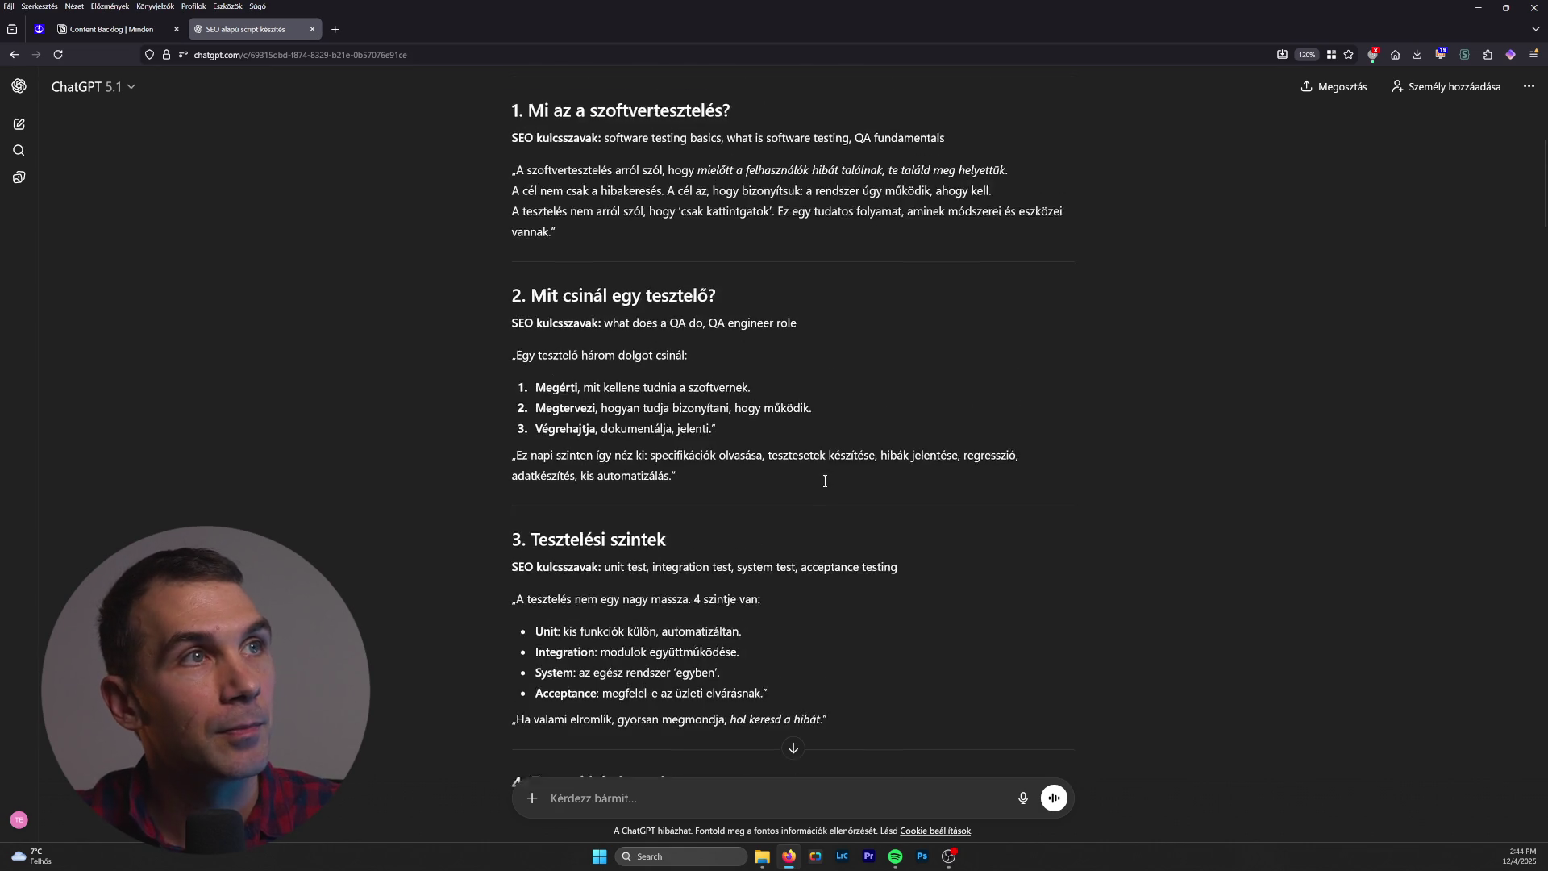
scroll(825, 481, down, 2)
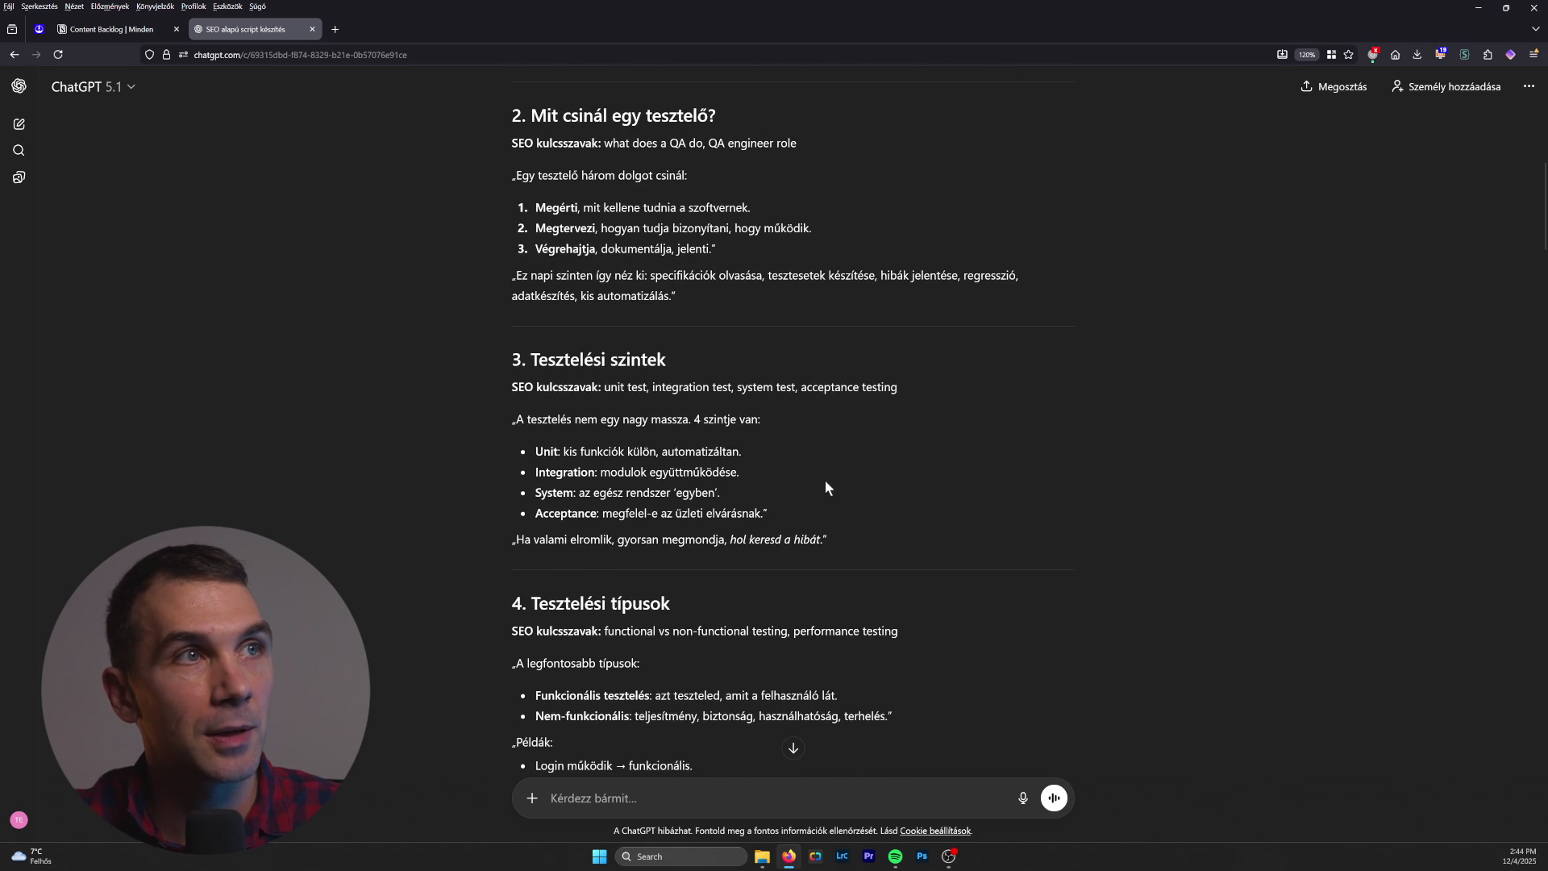
scroll(825, 481, up, 2)
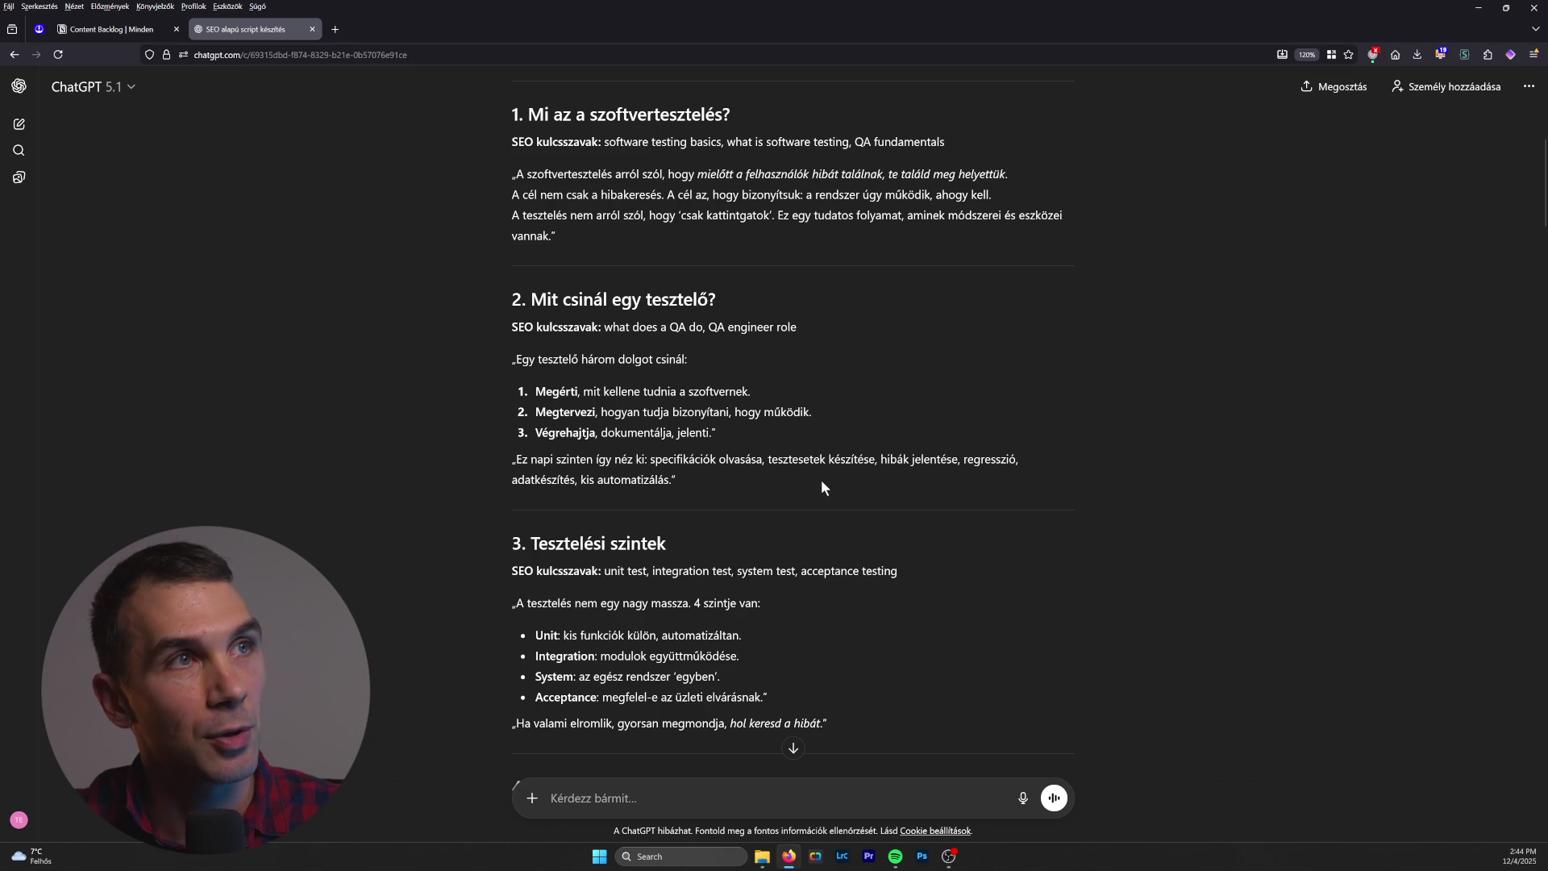
scroll(818, 476, down, 2)
scroll(818, 476, up, 2)
scroll(817, 476, down, 2)
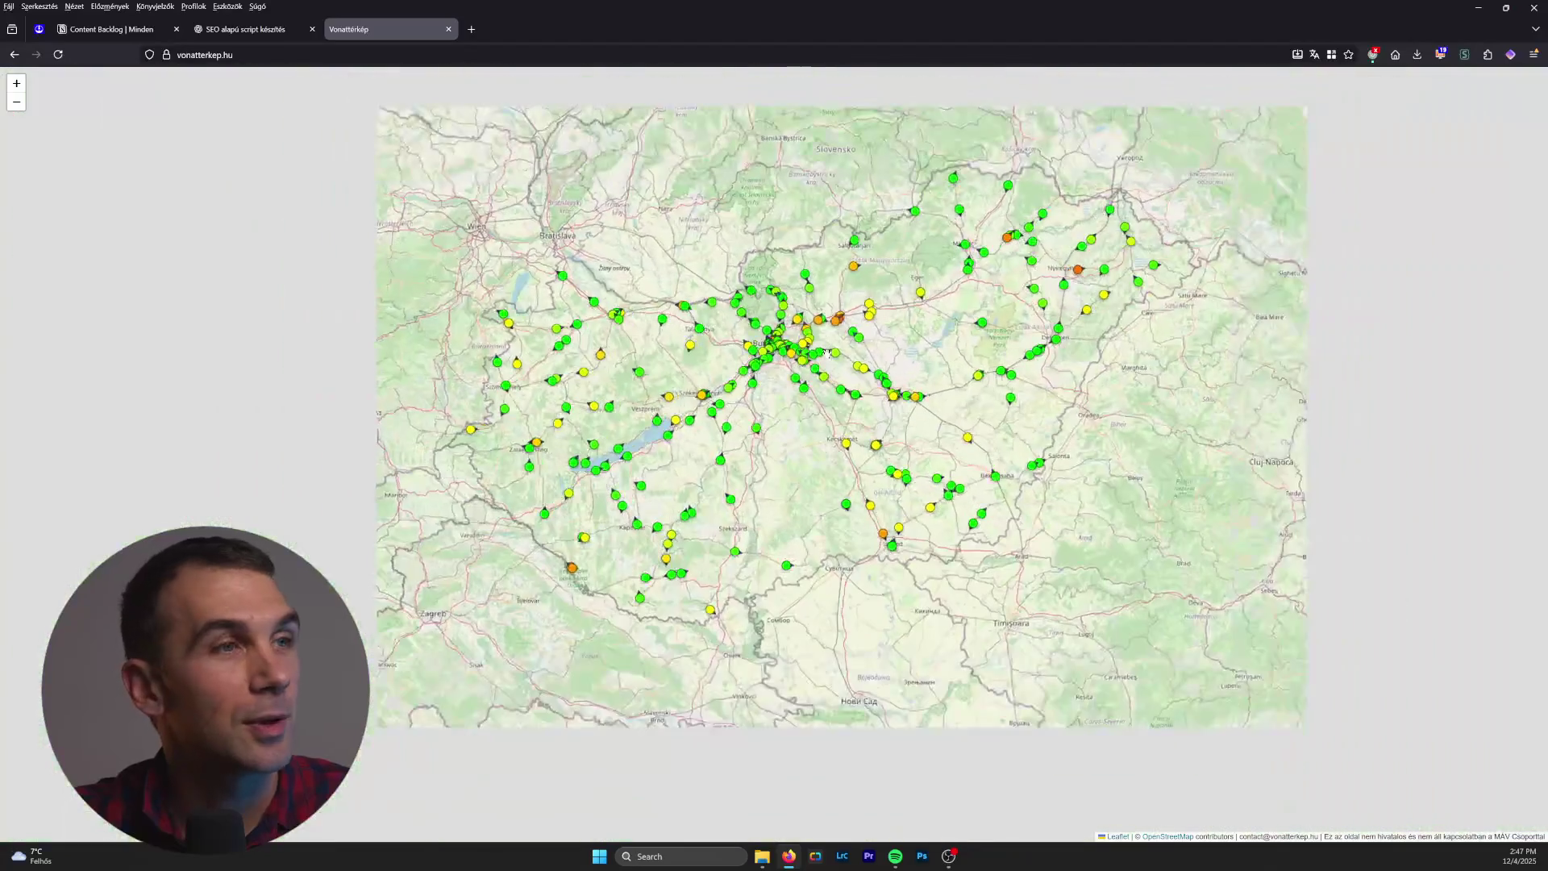
Step: Zoom the Vonattérkép map in over Budapest
scroll(827, 352, up, 1)
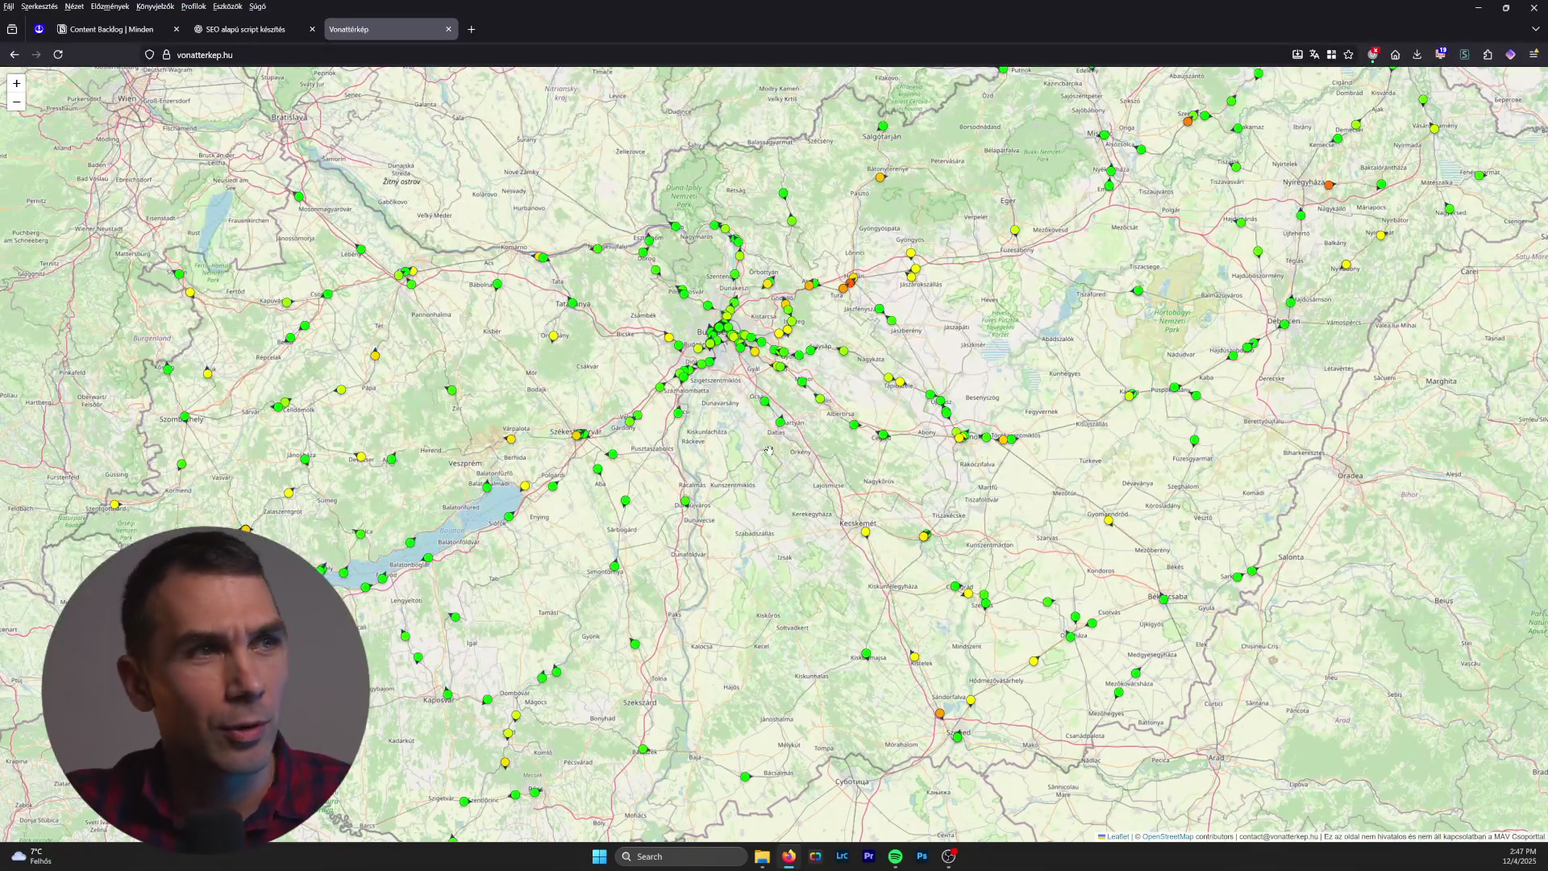
Step: Check the 508 TOKAJ InterCity's 16-minute delay toward Nyíregyháza on the map
mouse_move(851, 288)
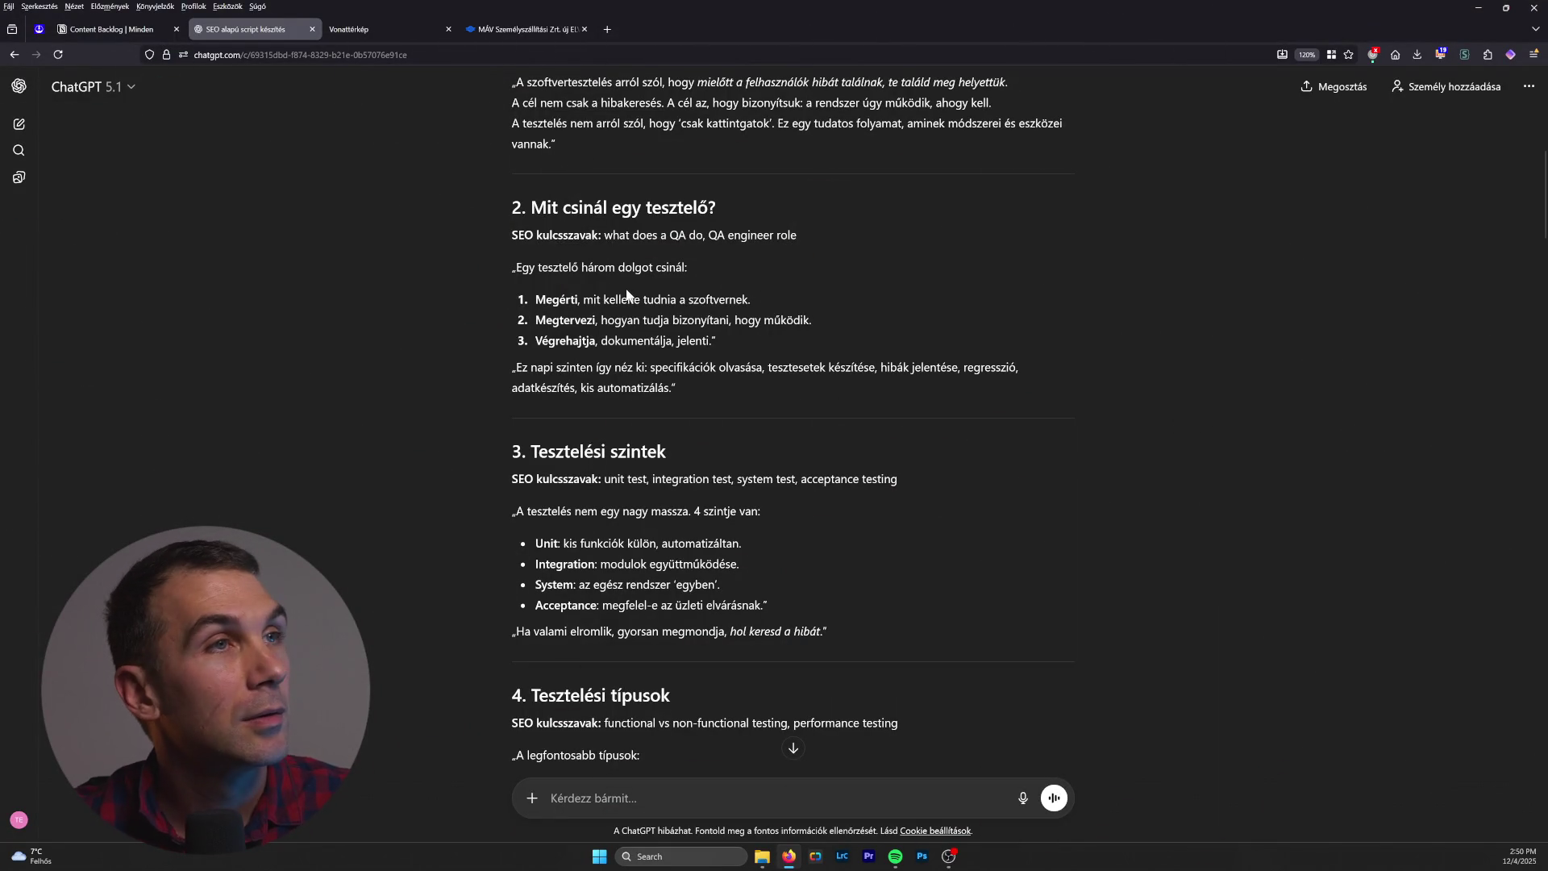
scroll(656, 318, down, 5)
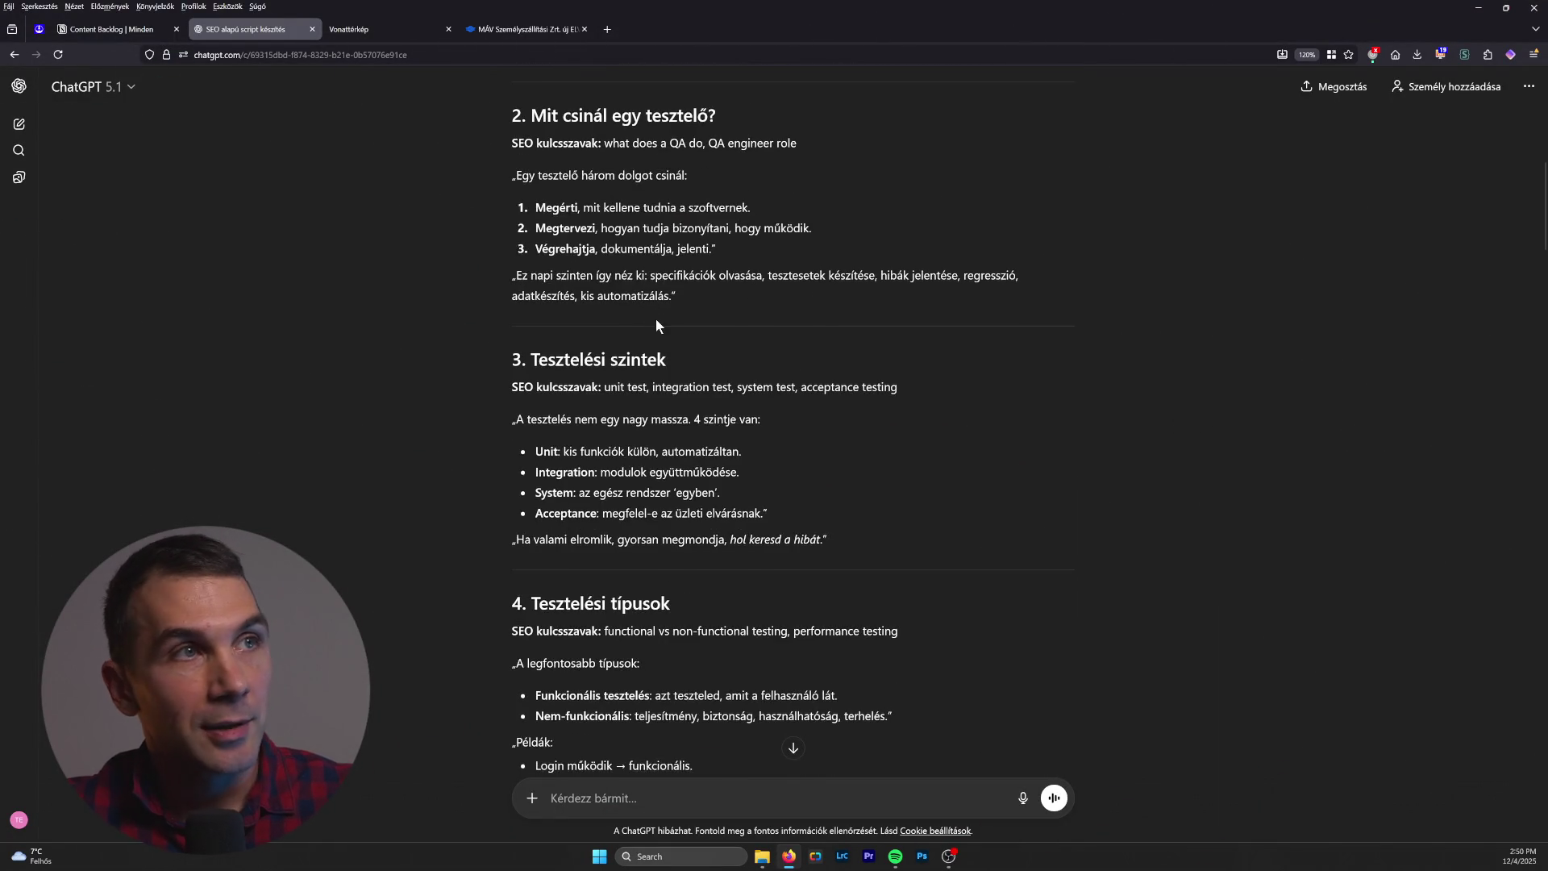
scroll(655, 318, up, 6)
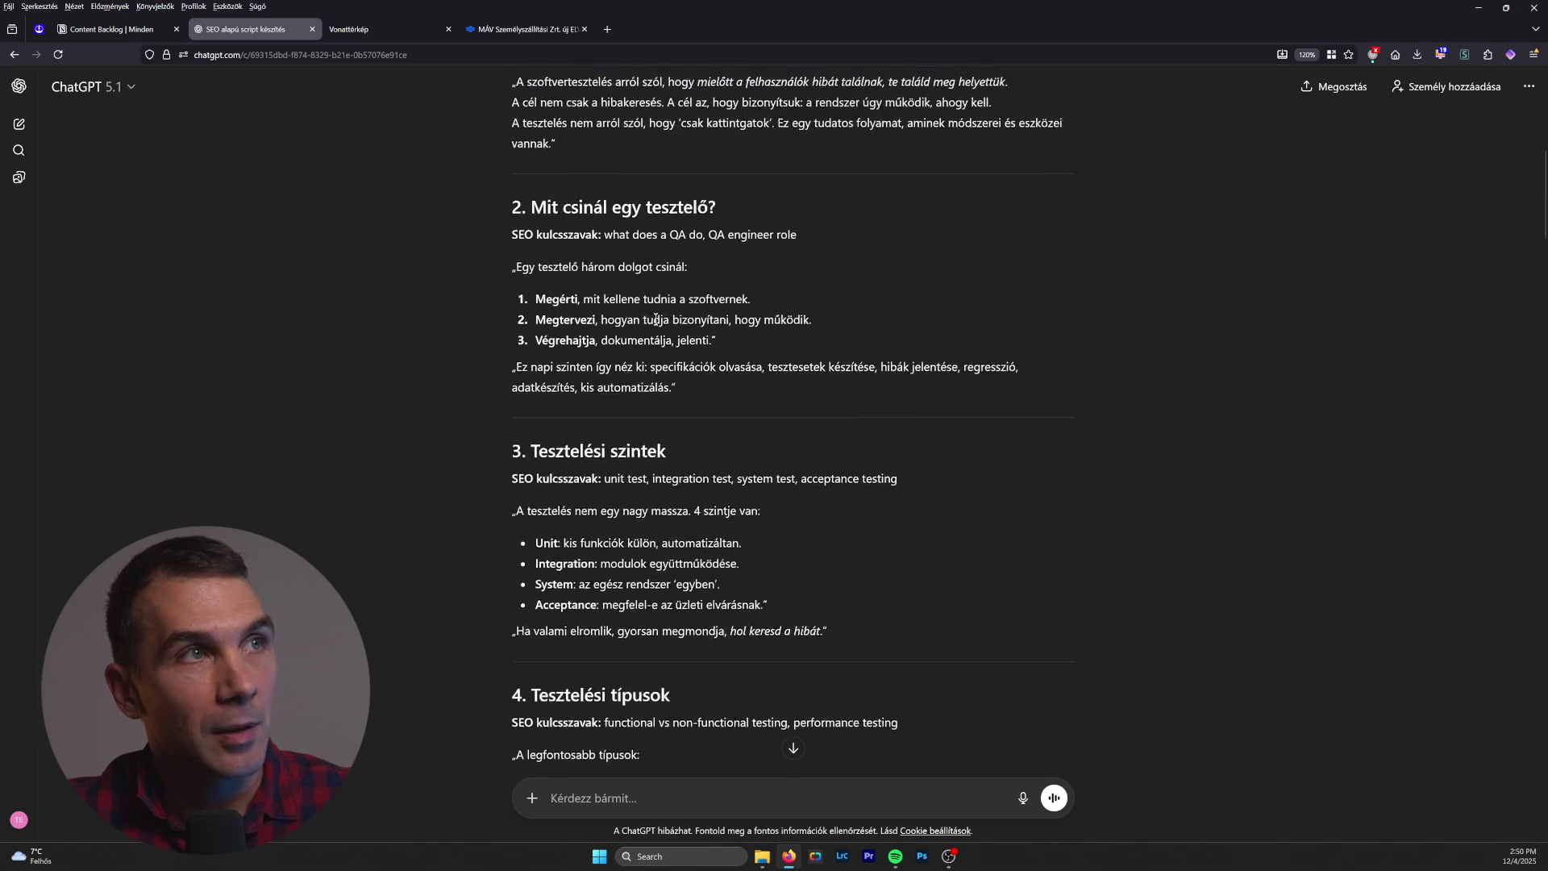
scroll(658, 323, down, 5)
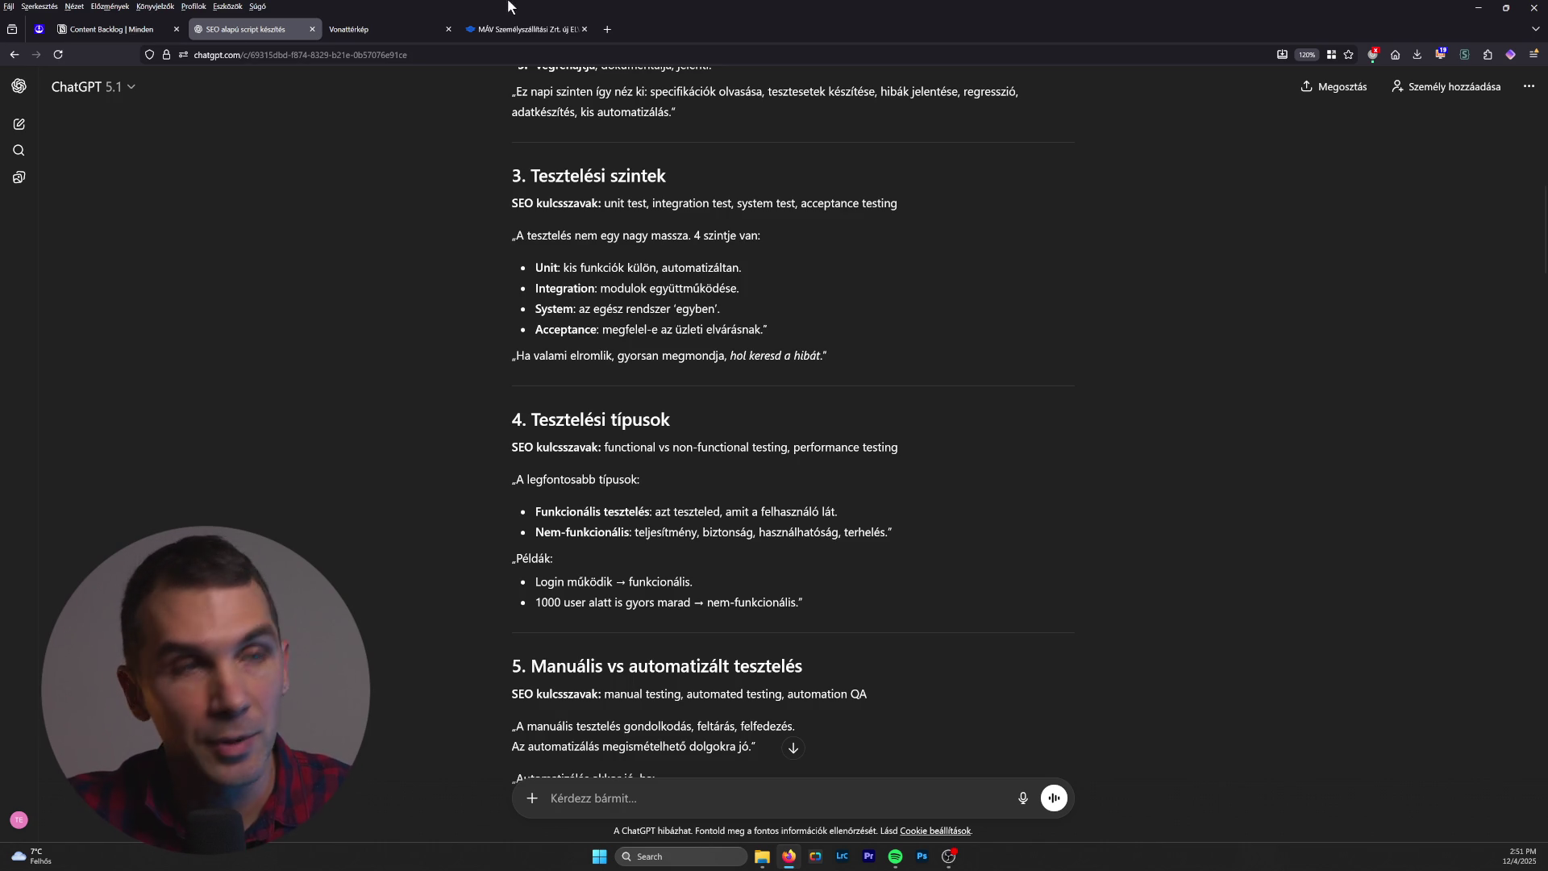
click(607, 29)
Step: Google 'tesztelési piramis', glance at the results, then go back to the train map tab
text(tesztelé)
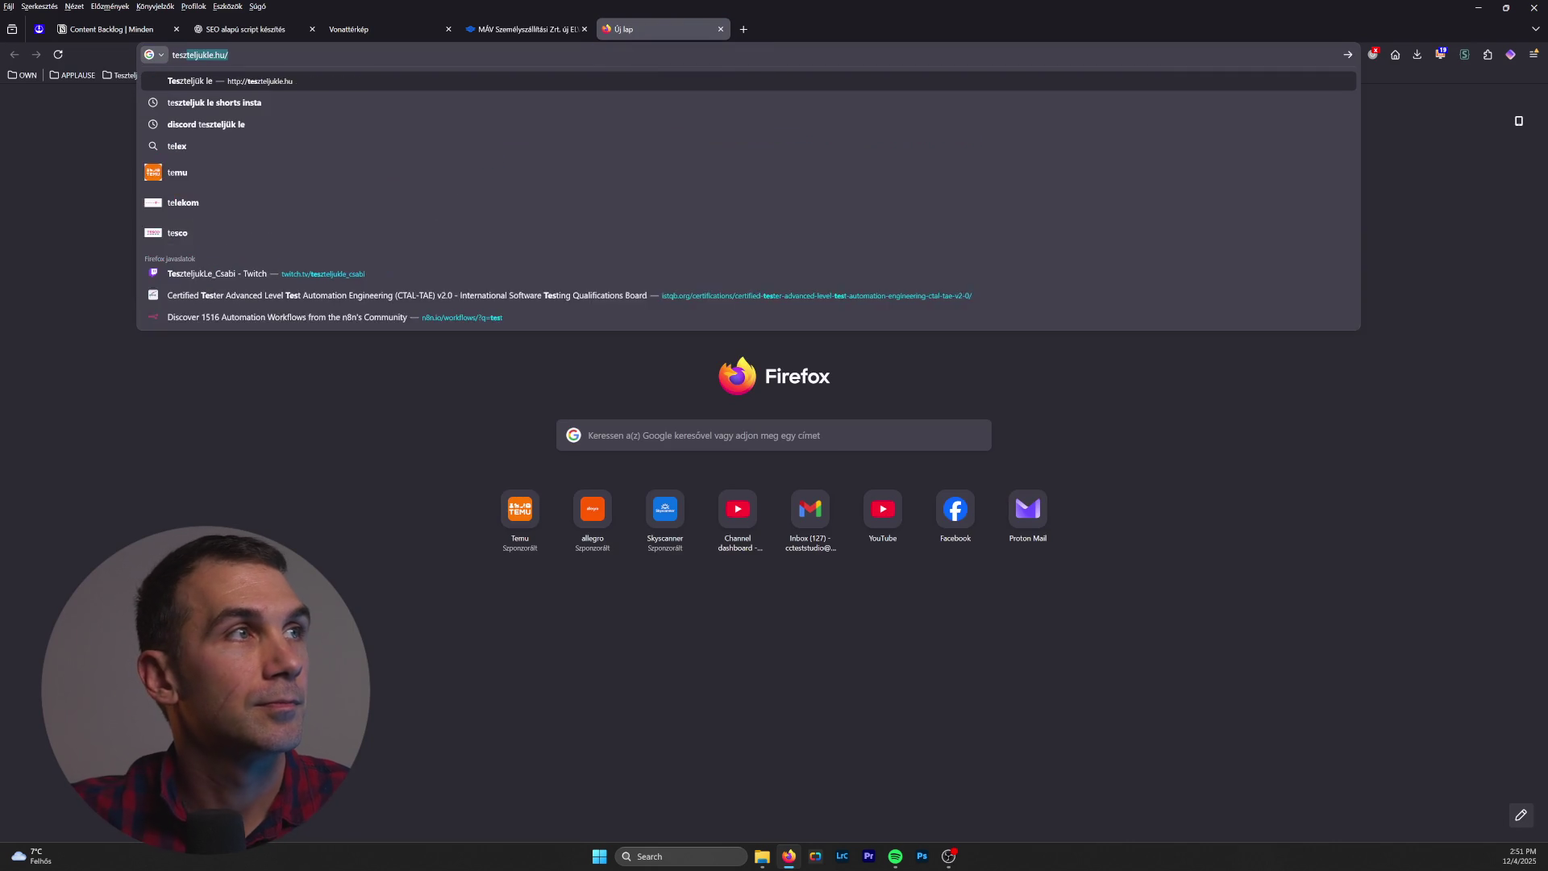
text(si piramis)
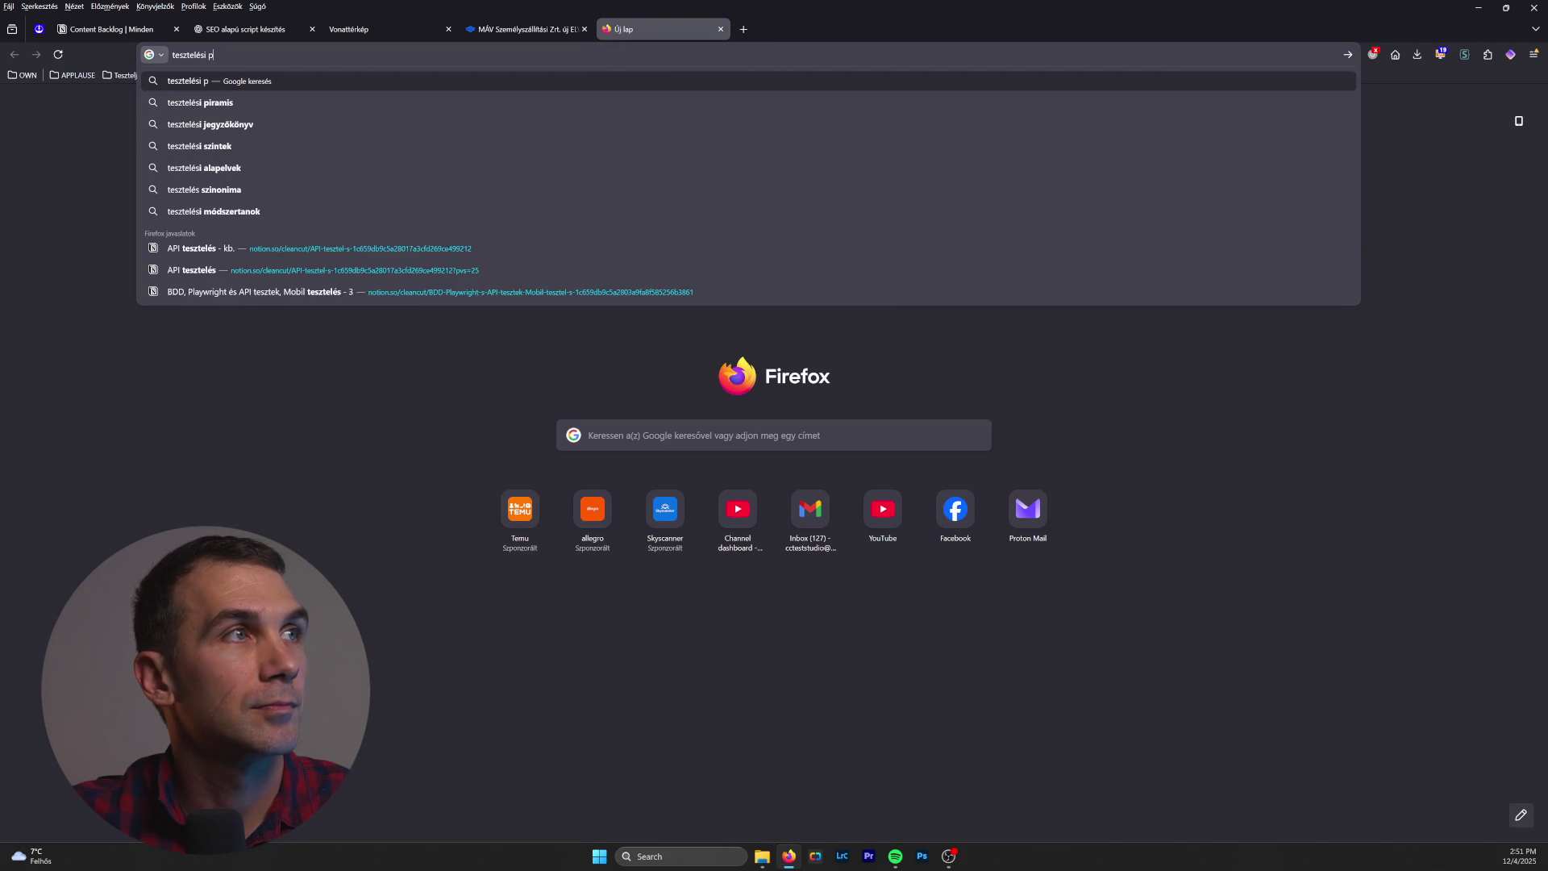
key(Return)
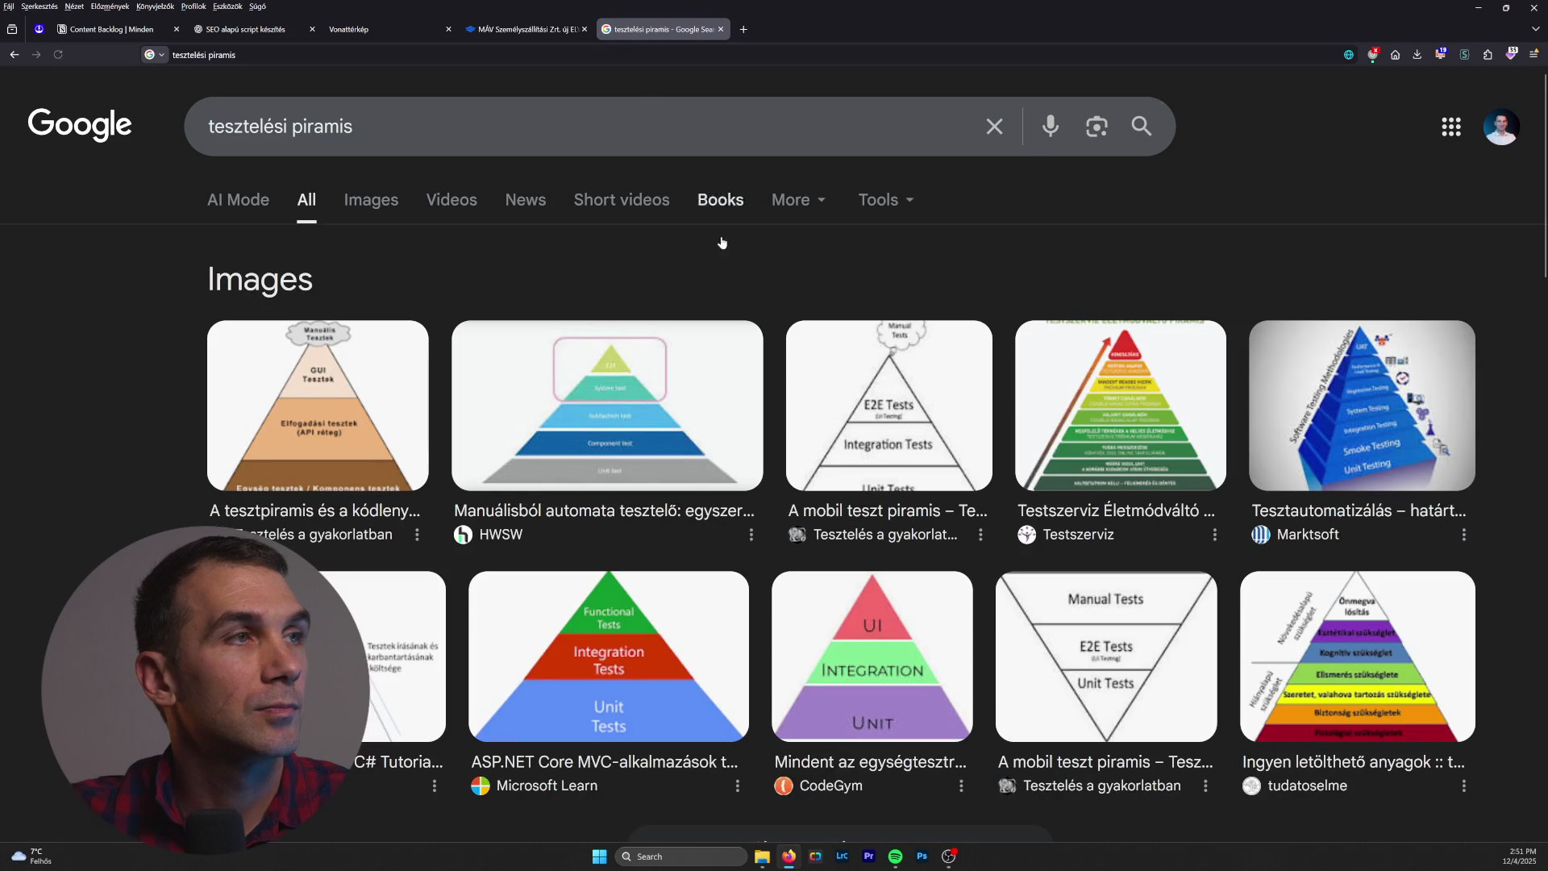
scroll(652, 465, down, 5)
scroll(665, 525, up, 5)
click(371, 29)
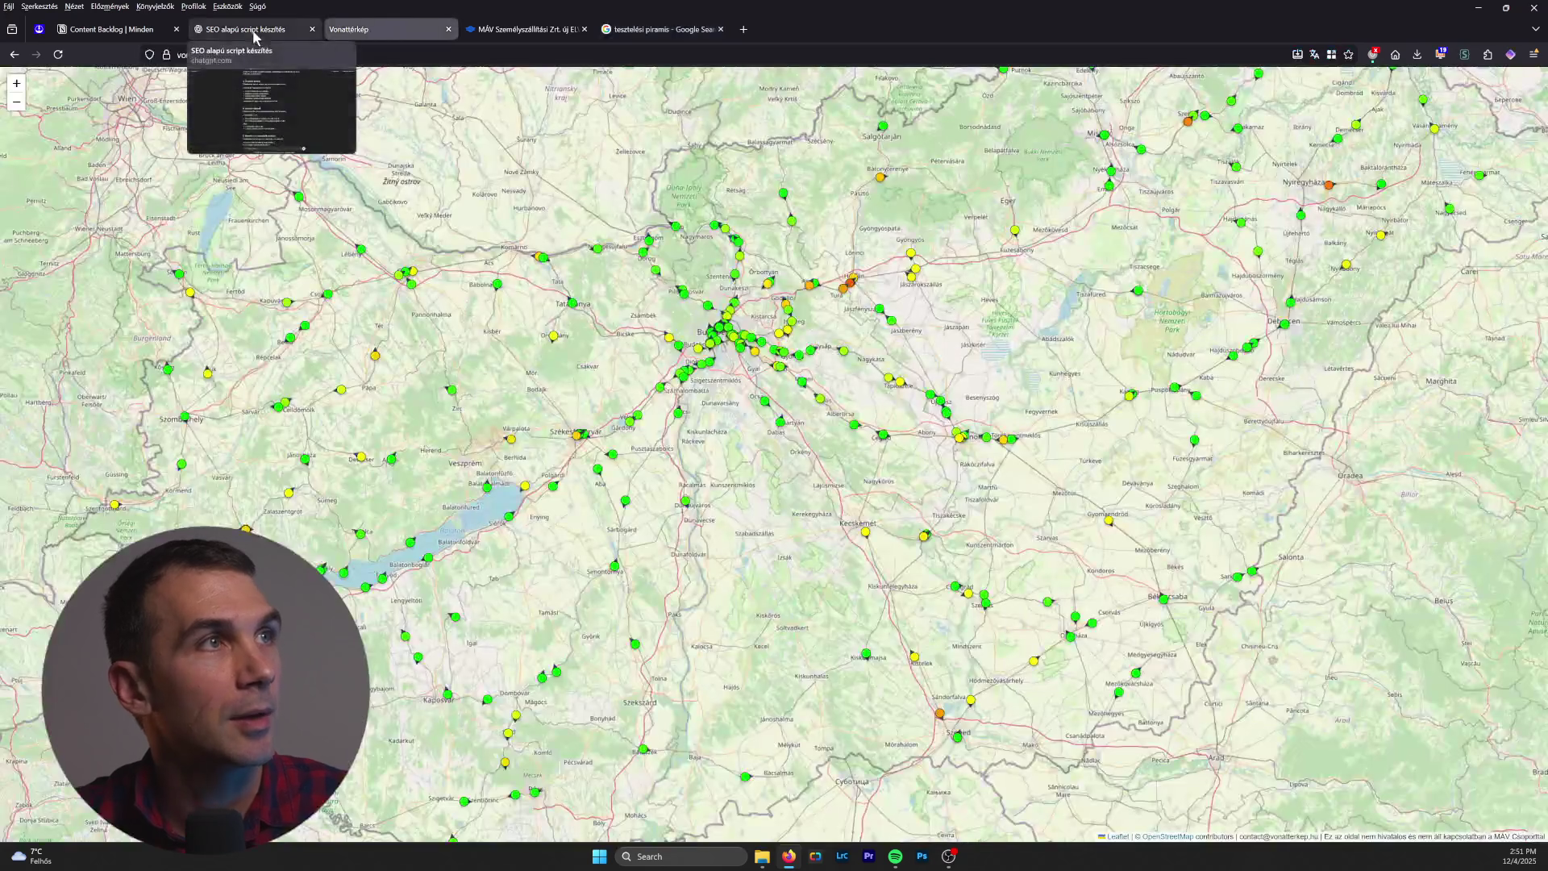
Step: In ChatGPT, copy the 'Tesztelési szintek' section and paste it into the message box
click(242, 29)
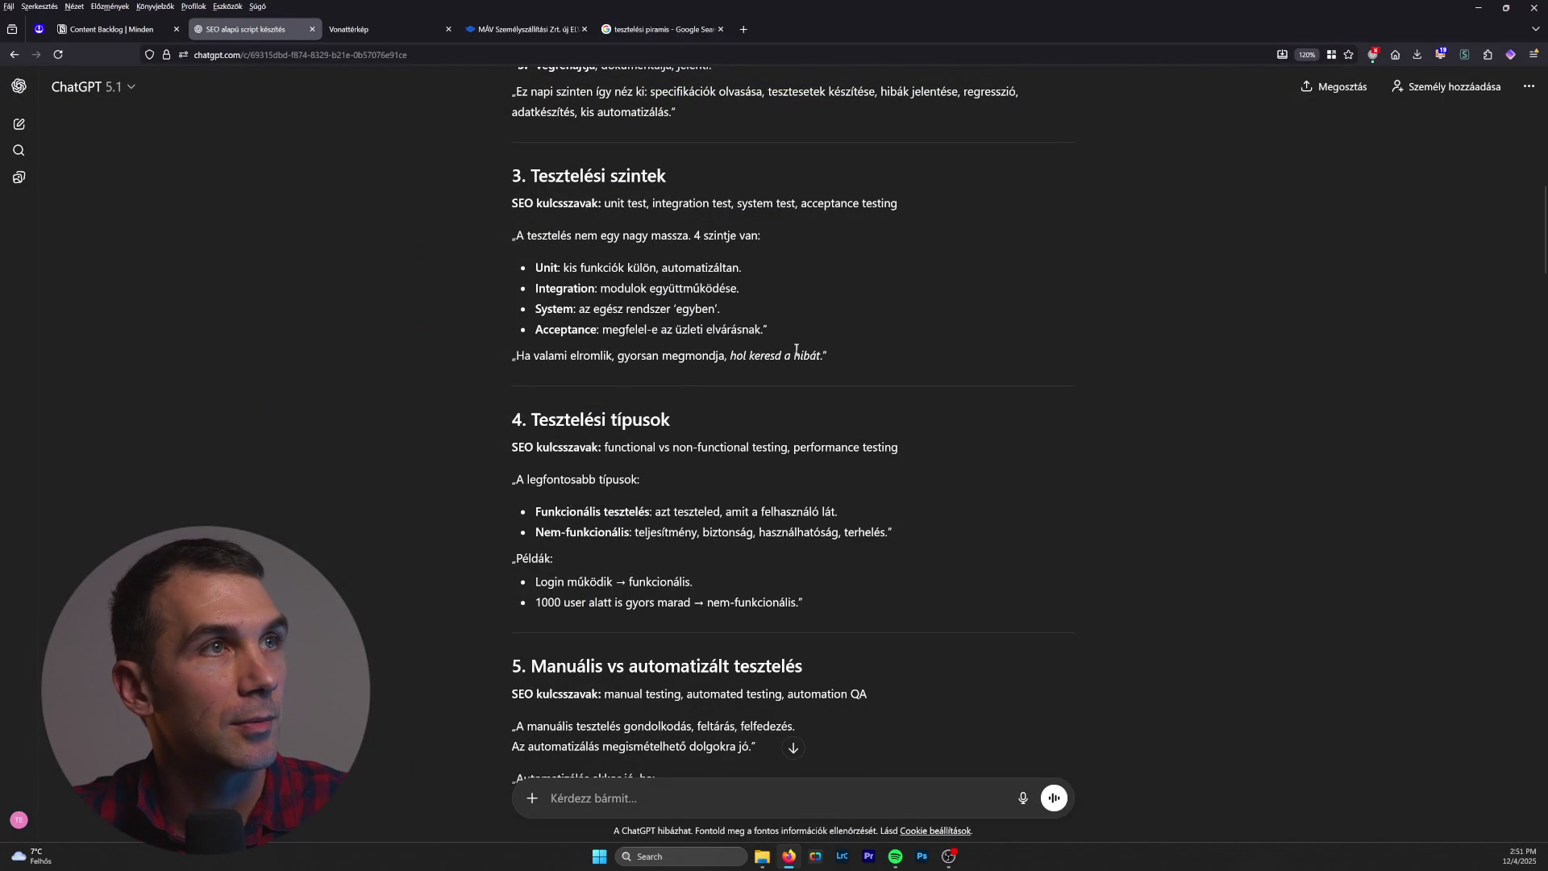
mouse_move(831, 355)
mouse_down()
mouse_move(492, 214)
mouse_move(507, 171)
mouse_up()
key(ctrl+c)
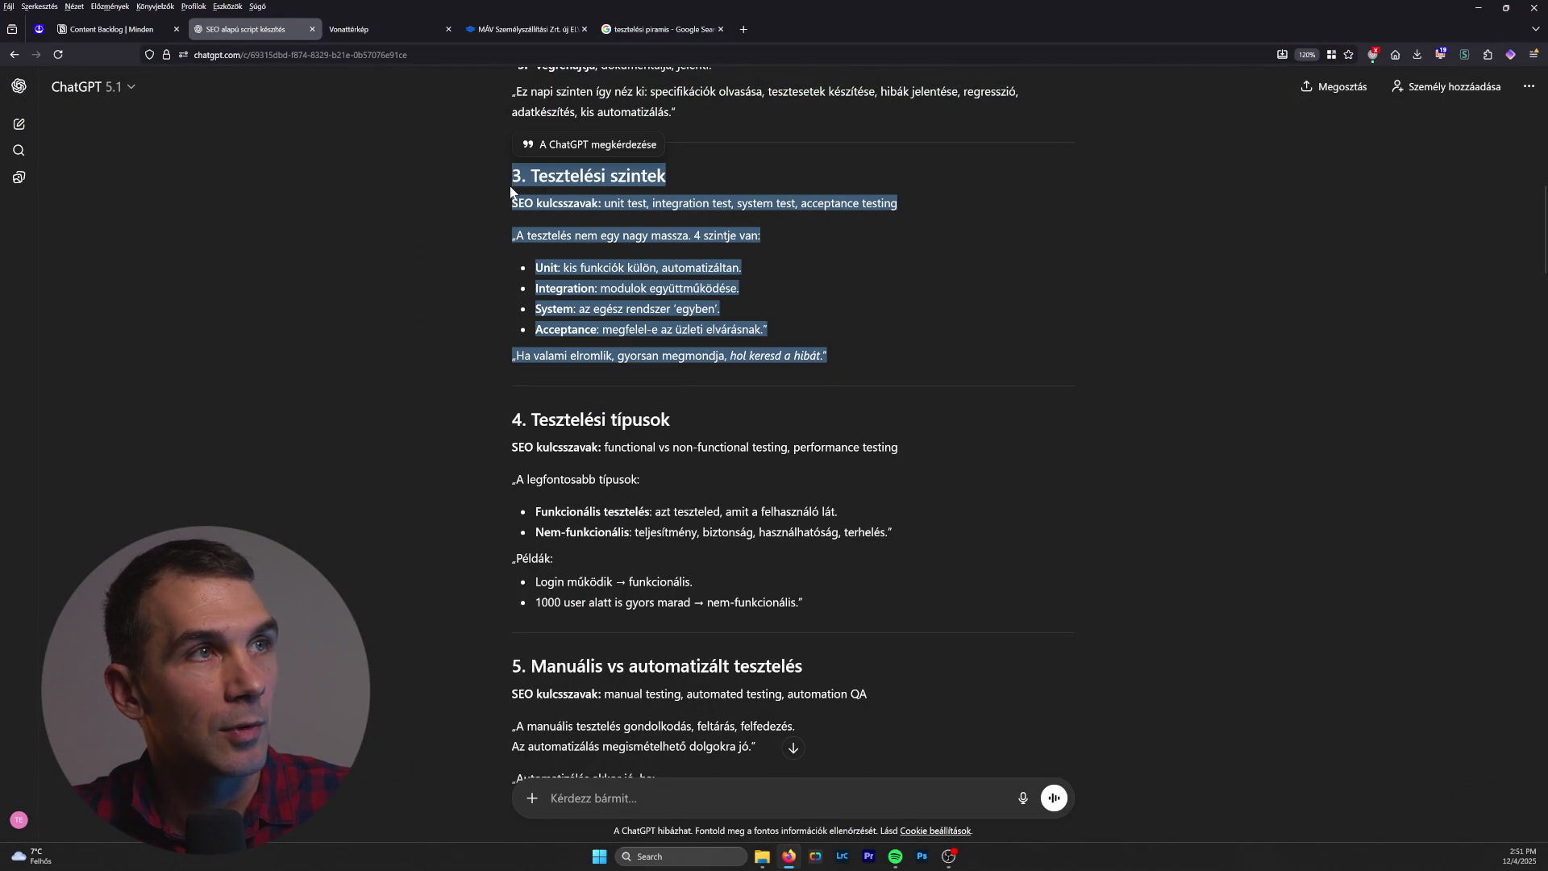
click(728, 783)
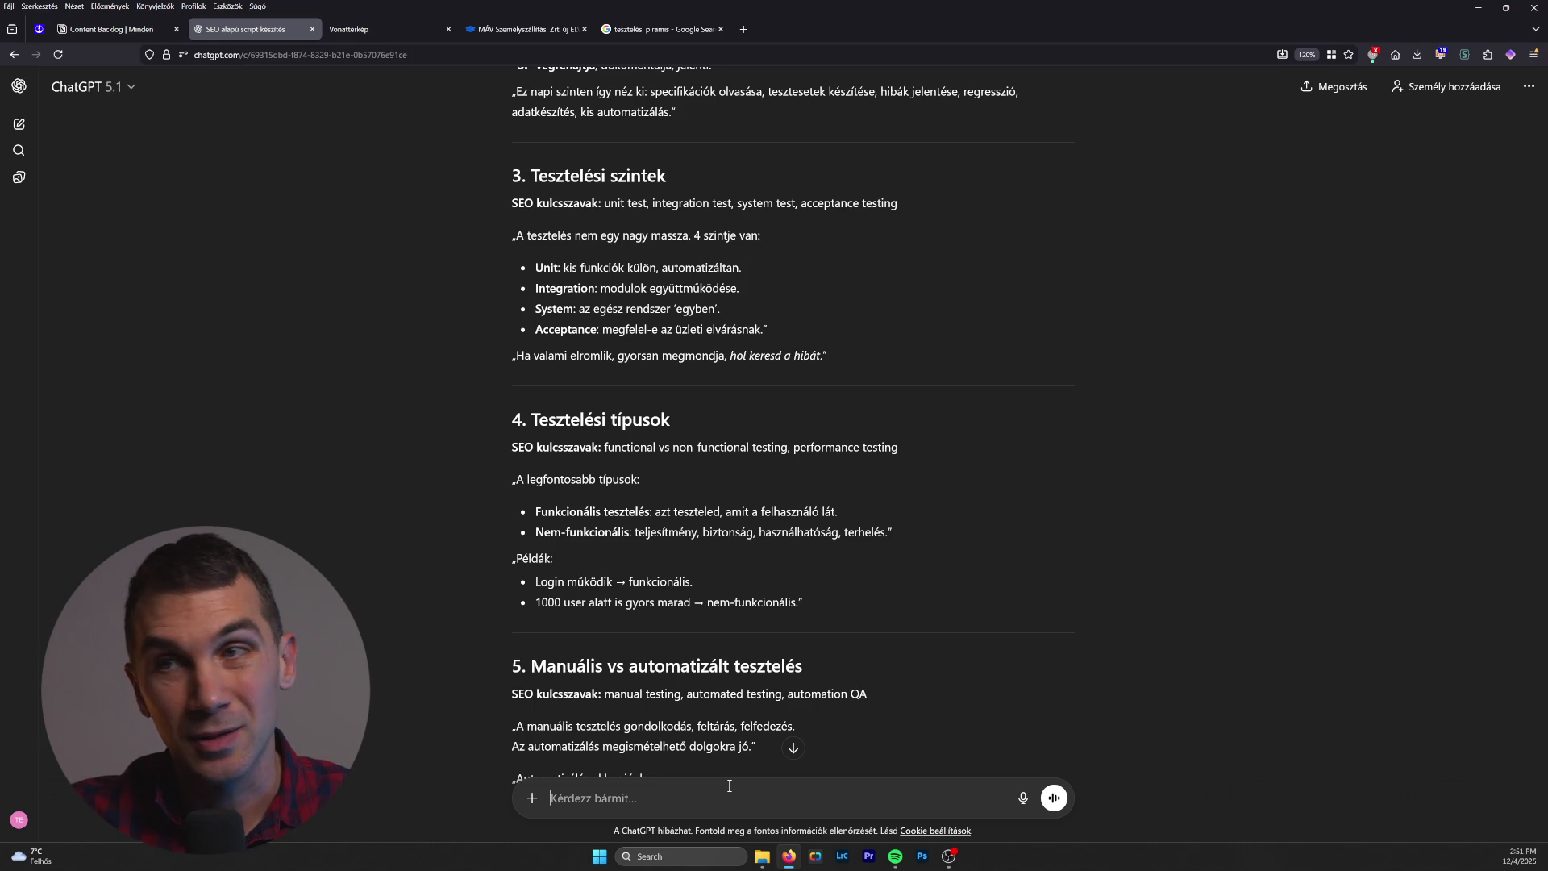
key(ctrl+v)
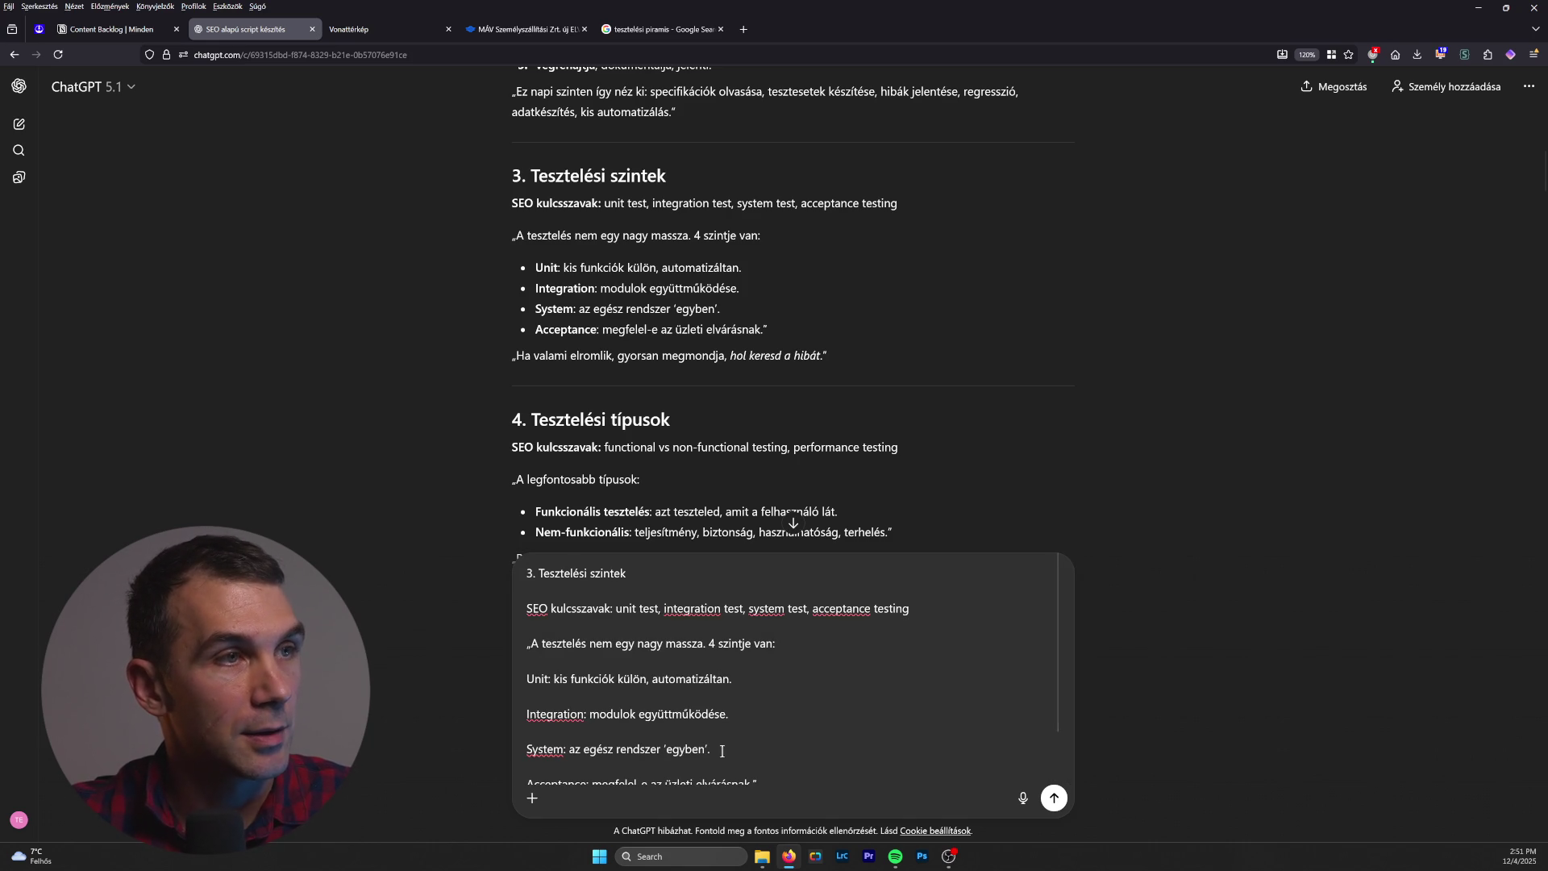
Step: Send the pasted section with a testing pyramid request and review the text pyramid reply
scroll(722, 751, down, 2)
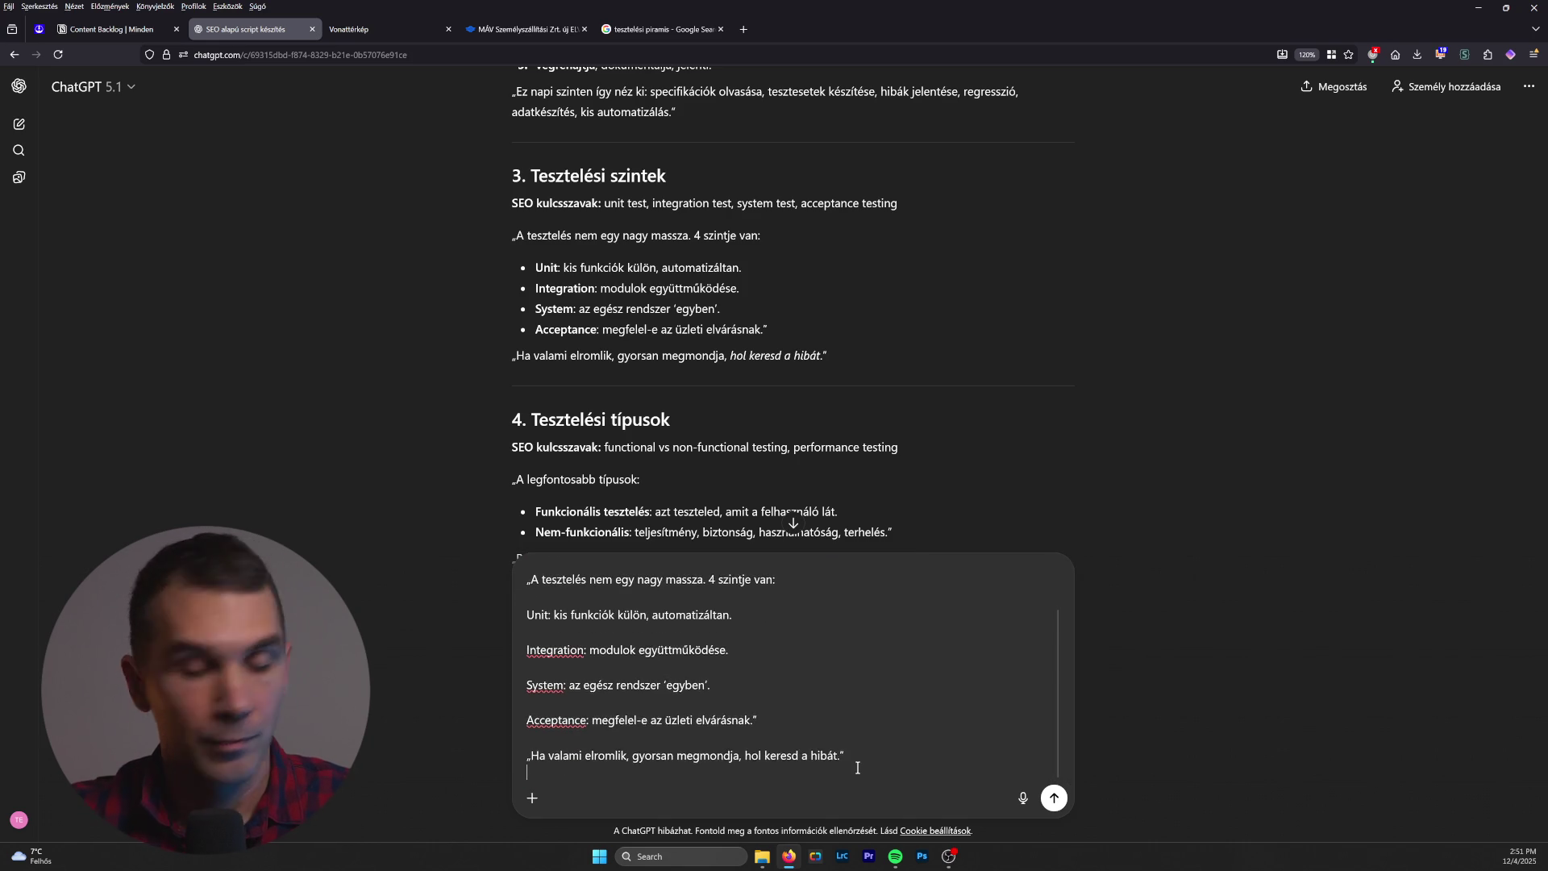
text(G)
text(ez egy tesztelési piramist p)
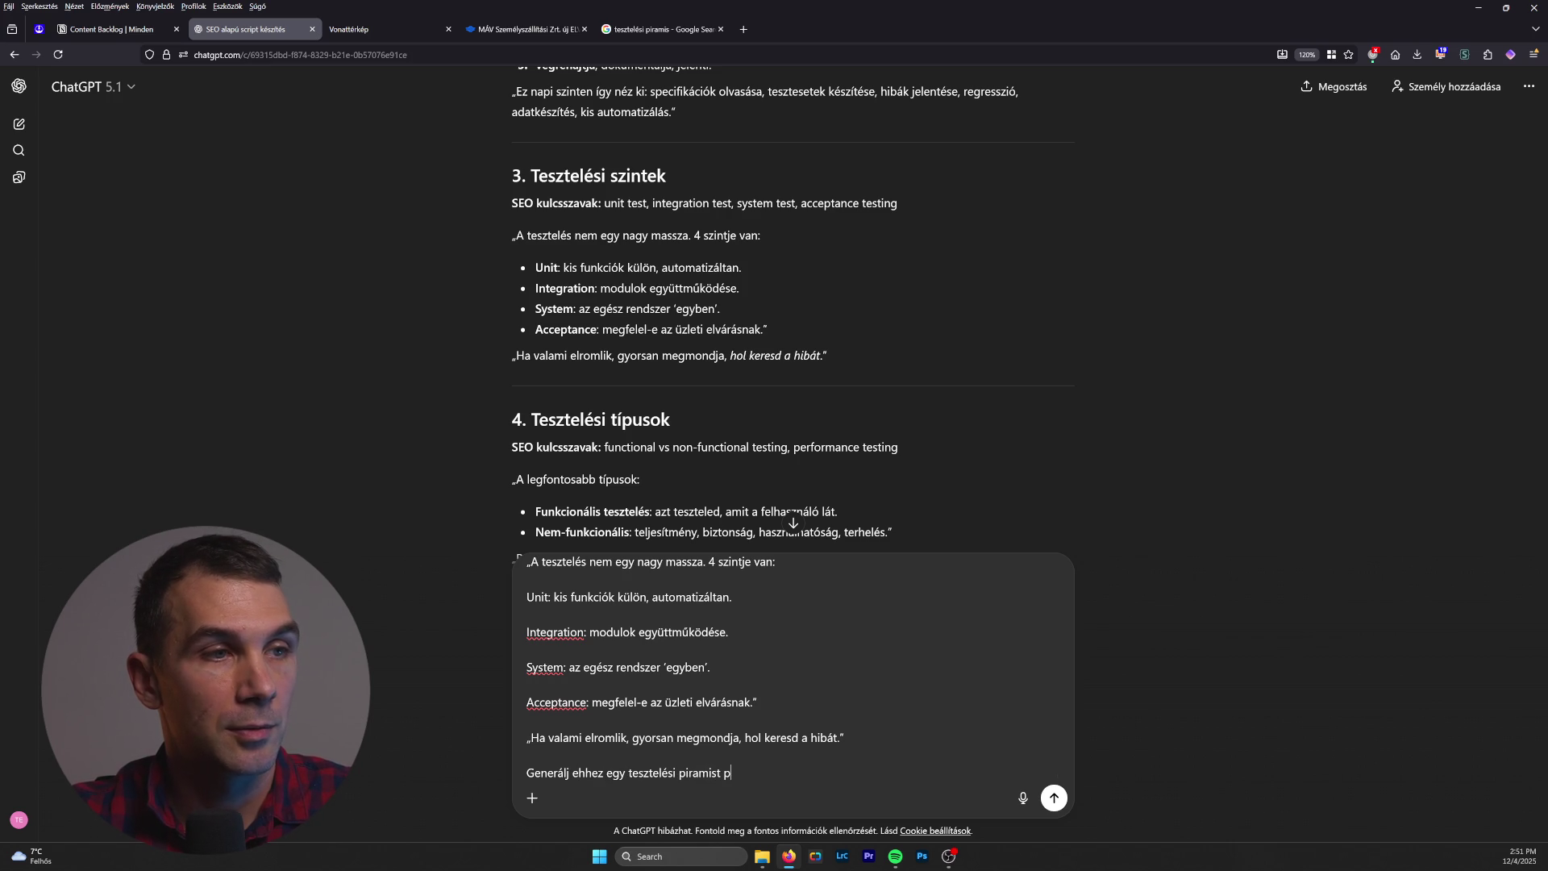
text(égysz)
key(Return)
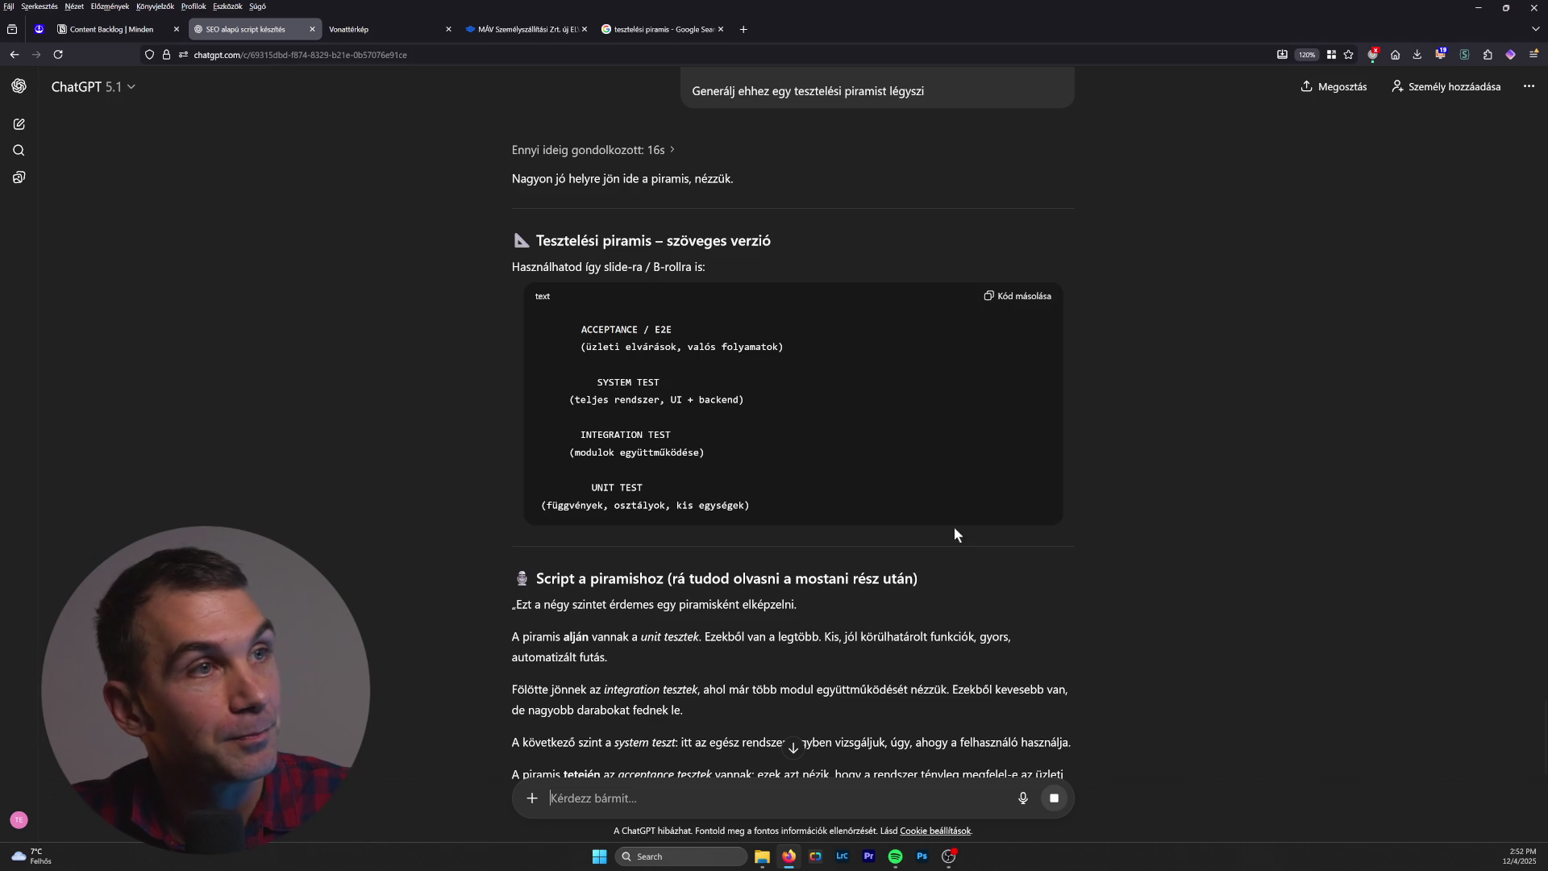
scroll(923, 544, down, 2)
scroll(922, 545, up, 1)
scroll(920, 544, down, 2)
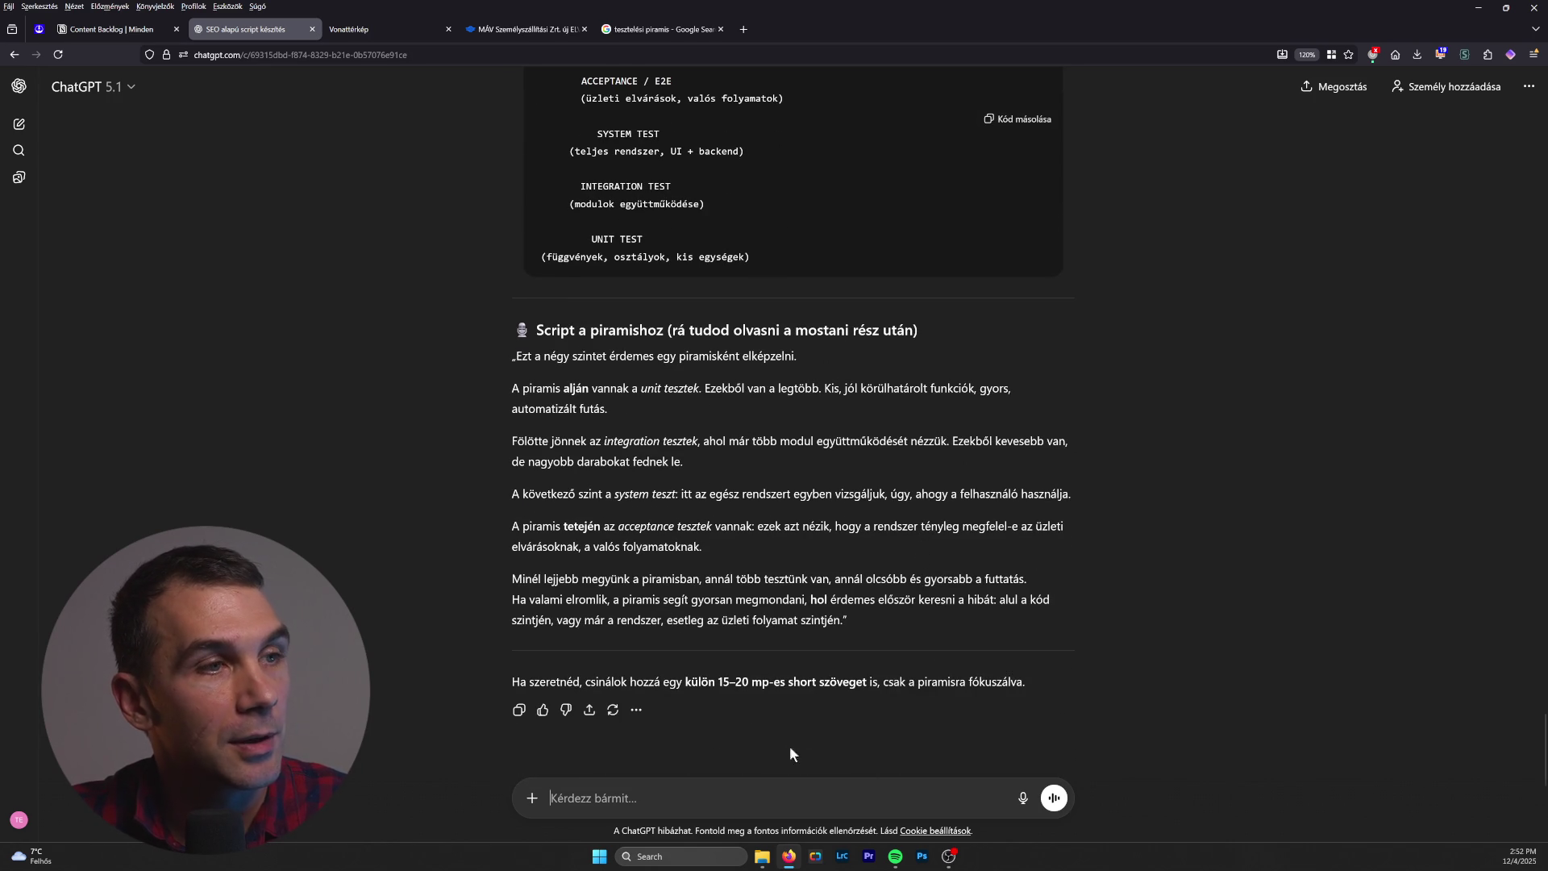
Step: Send 'generálj egy képet' so ChatGPT starts drawing the Software Testing Pyramid Diagram
text(generálj egy képet)
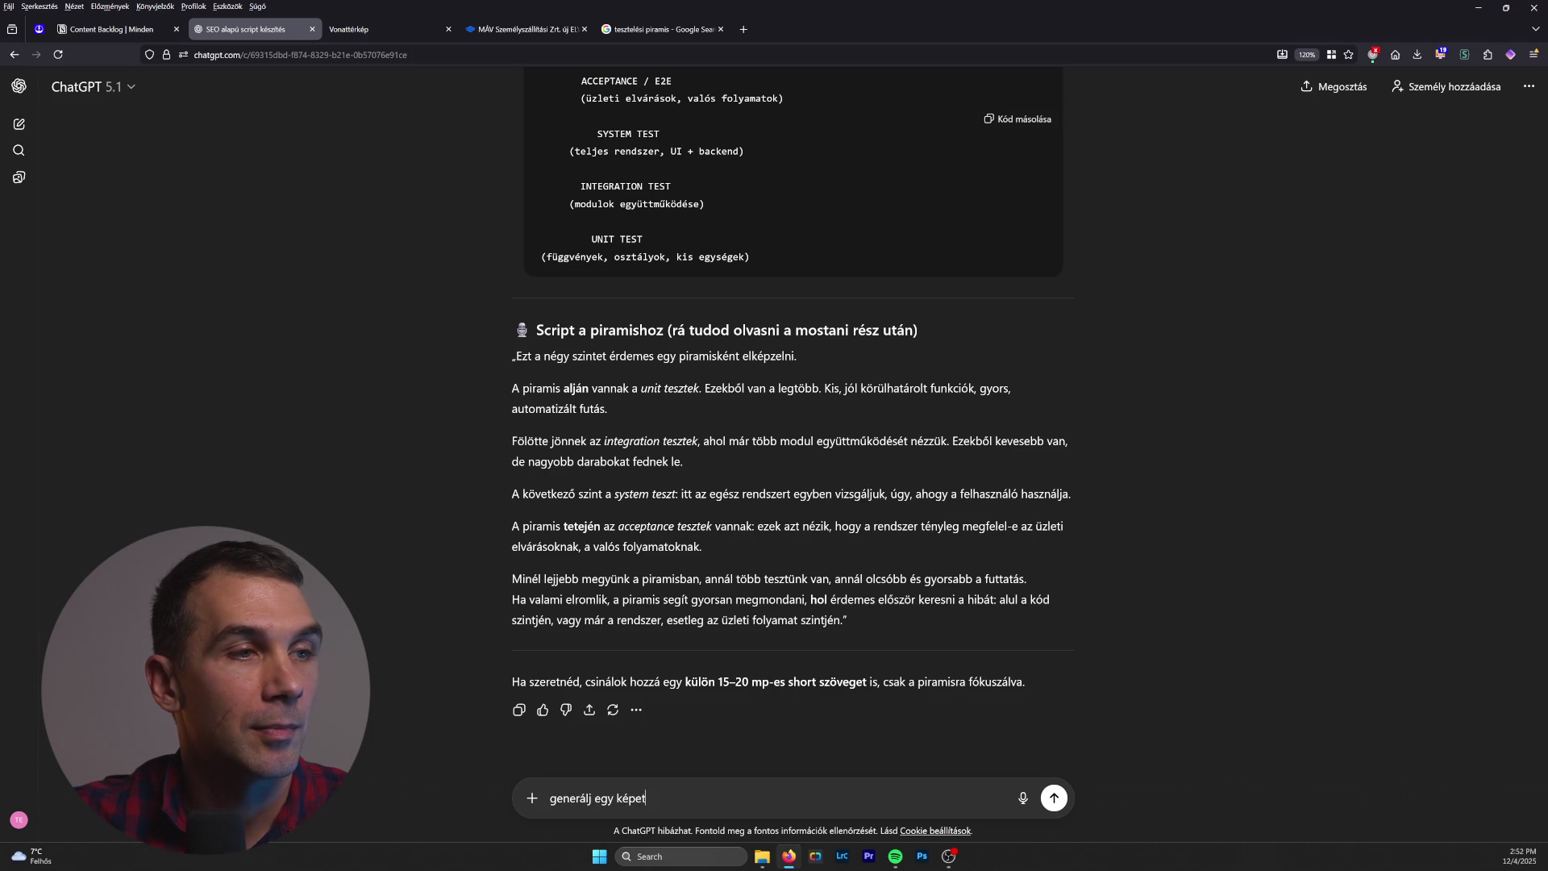
key(Return)
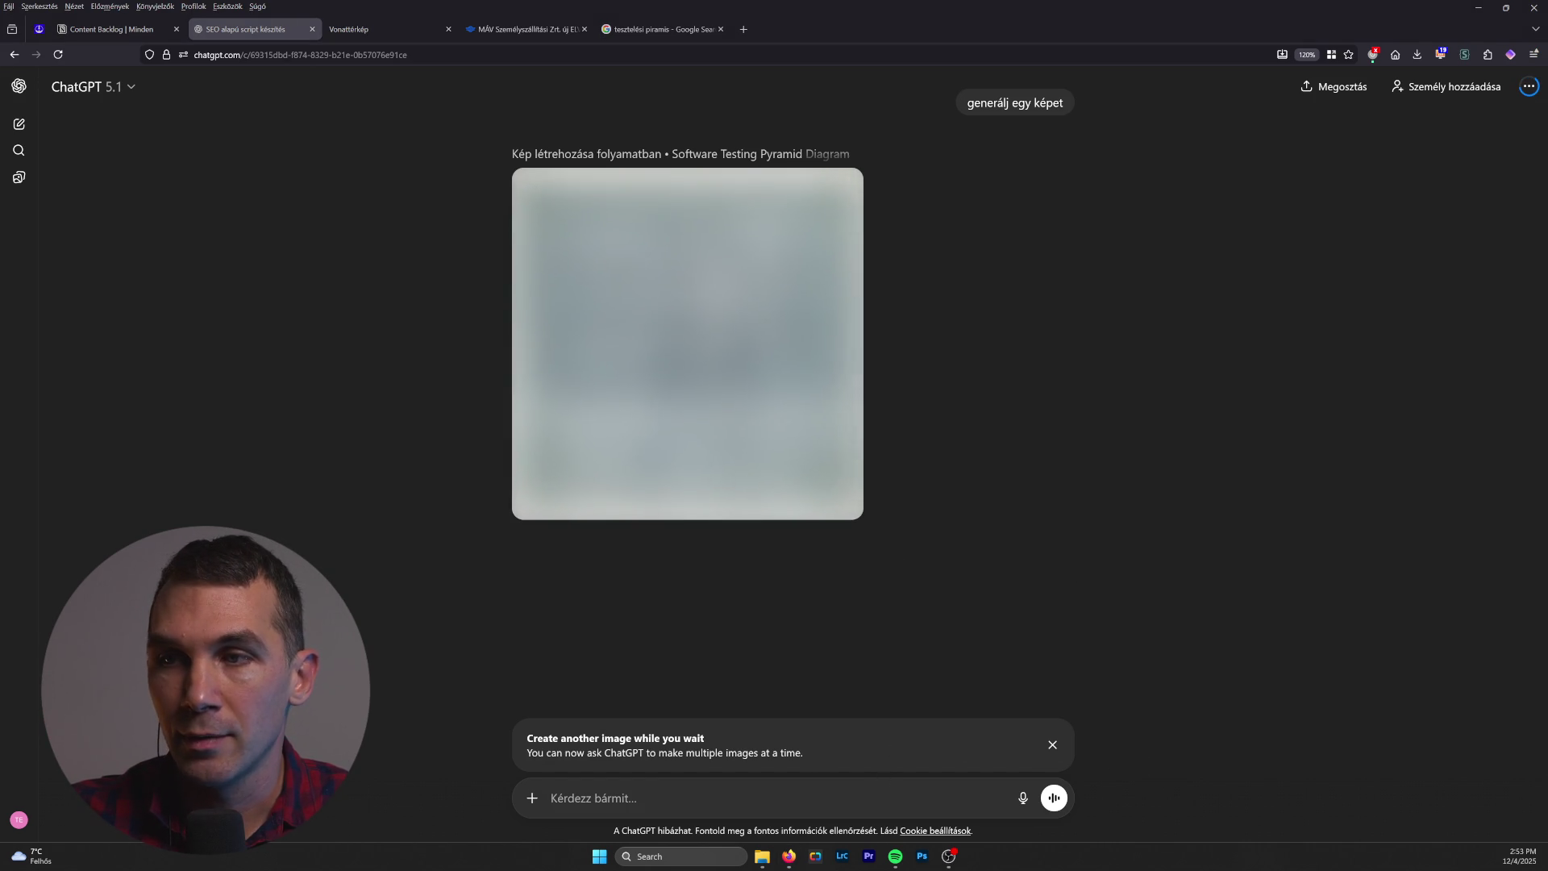
click(1057, 799)
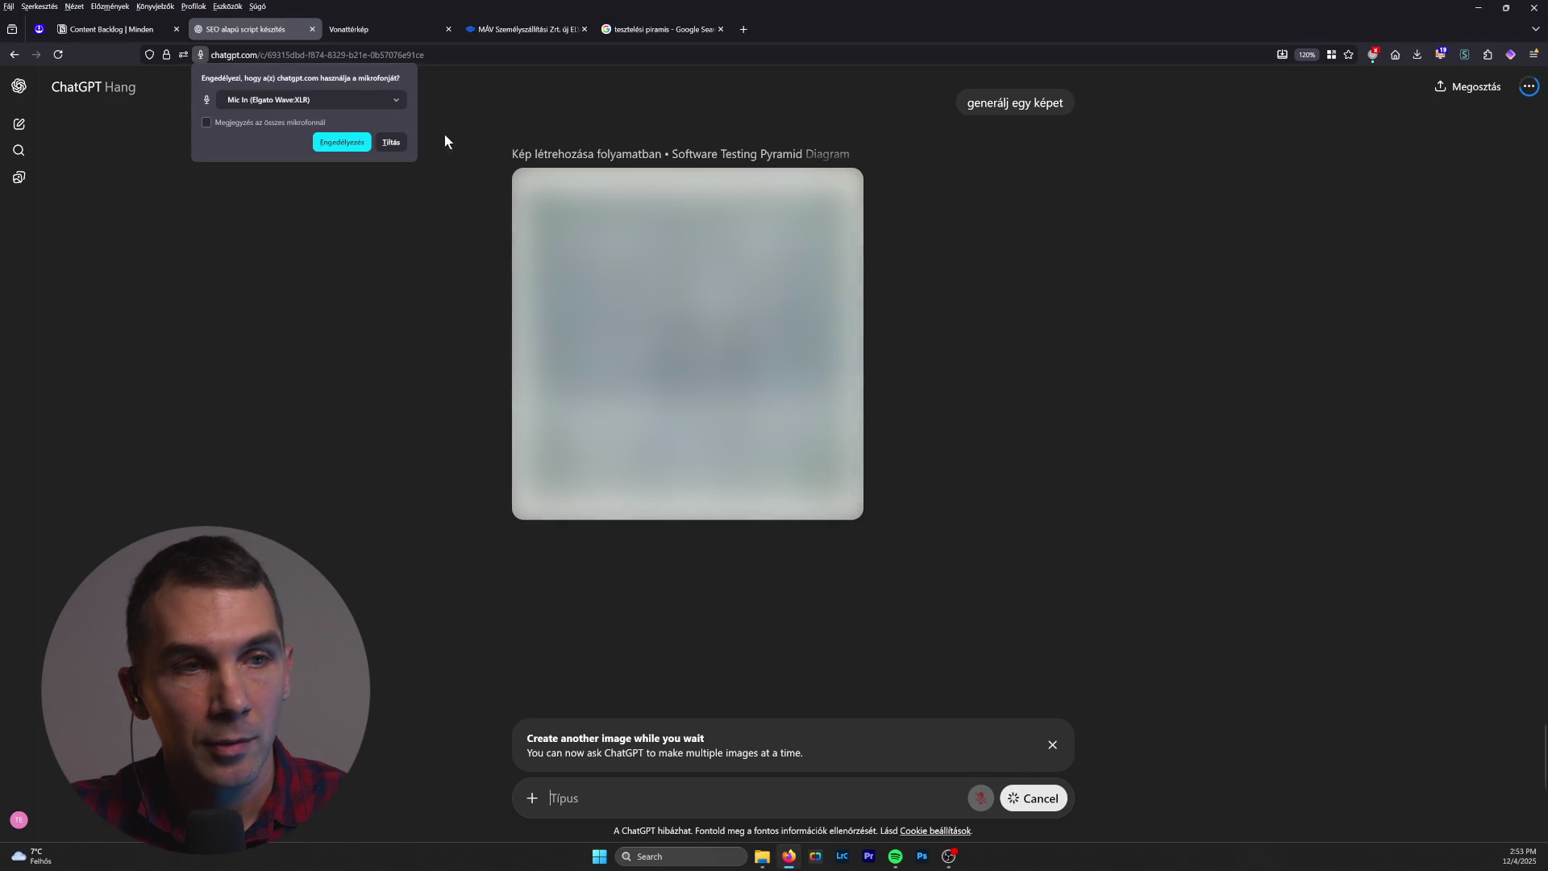
Step: Allow microphone access, talk briefly in voice mode, then end the conversation
click(339, 143)
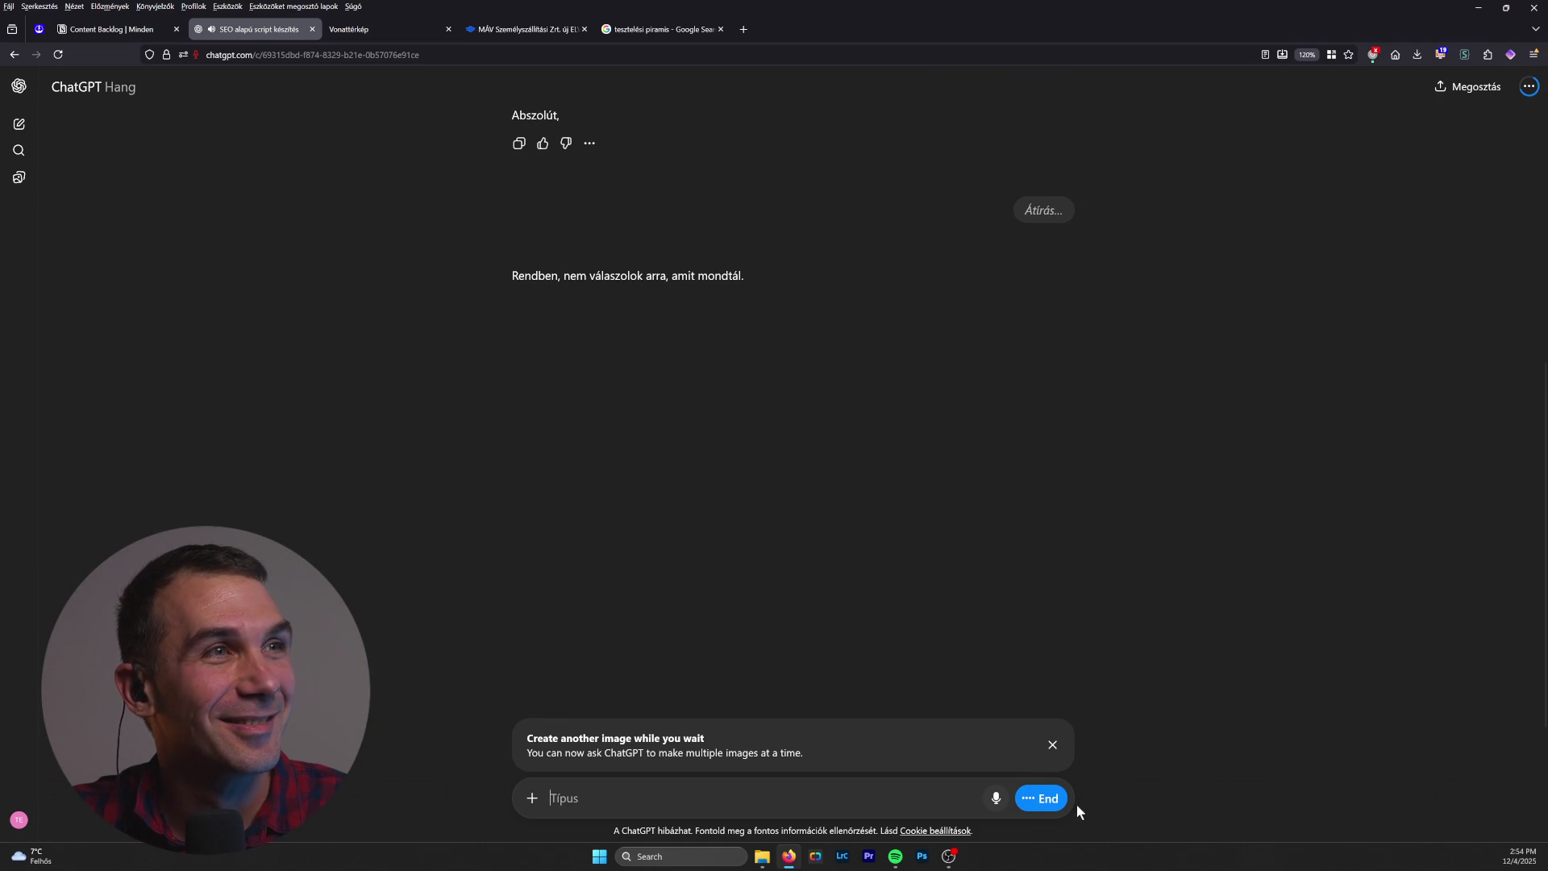
click(1048, 798)
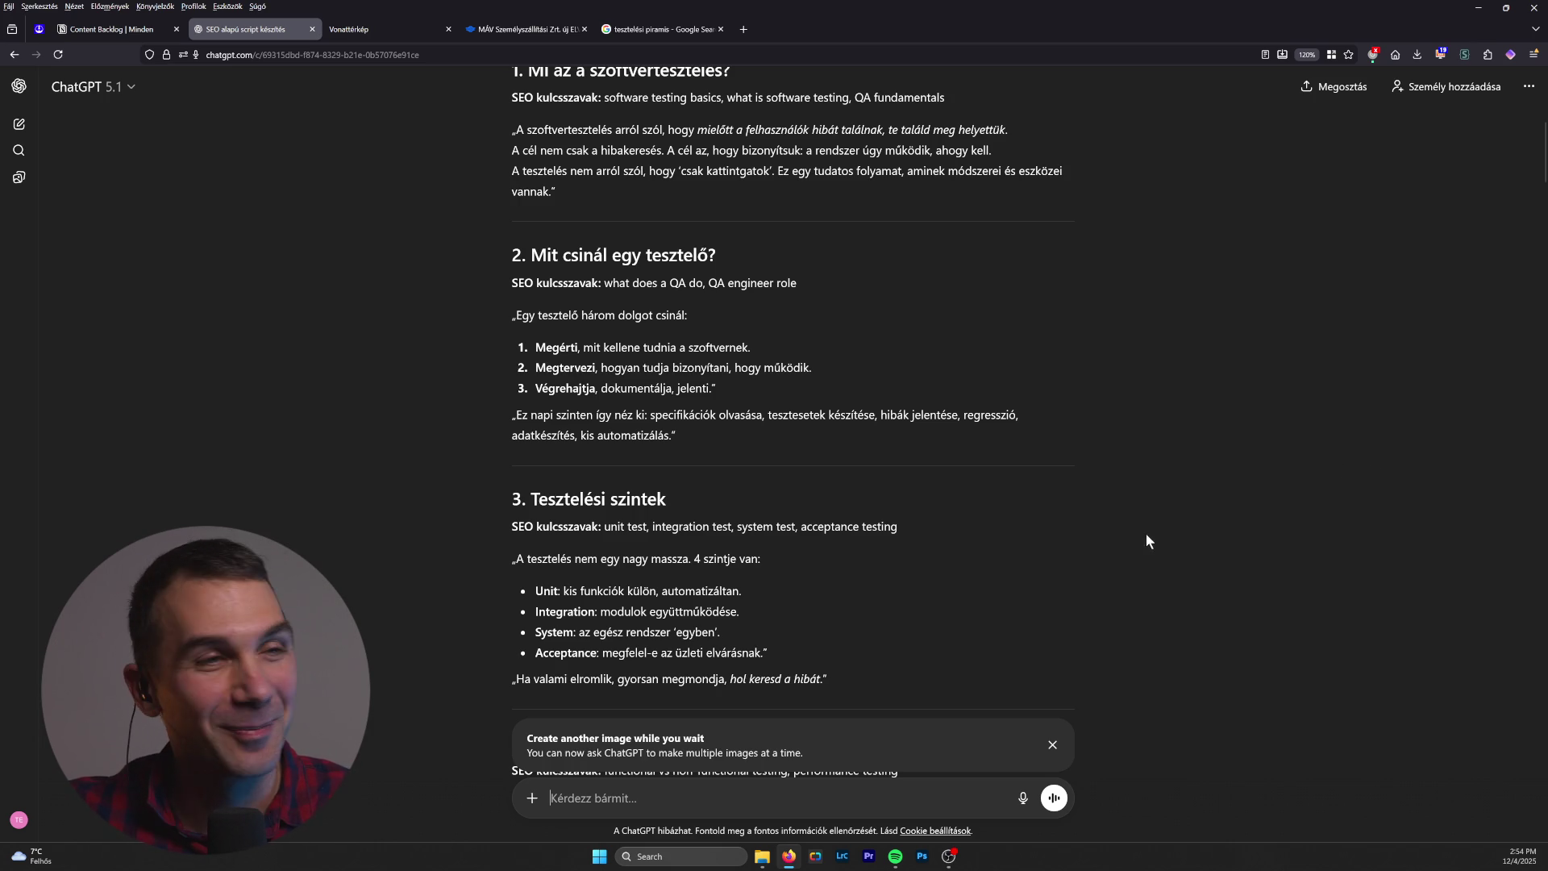
Step: Start a second voice conversation, with ChatGPT replying aloud 'Tényleg, néha…'
scroll(1029, 589, down, 1)
scroll(1029, 589, up, 5)
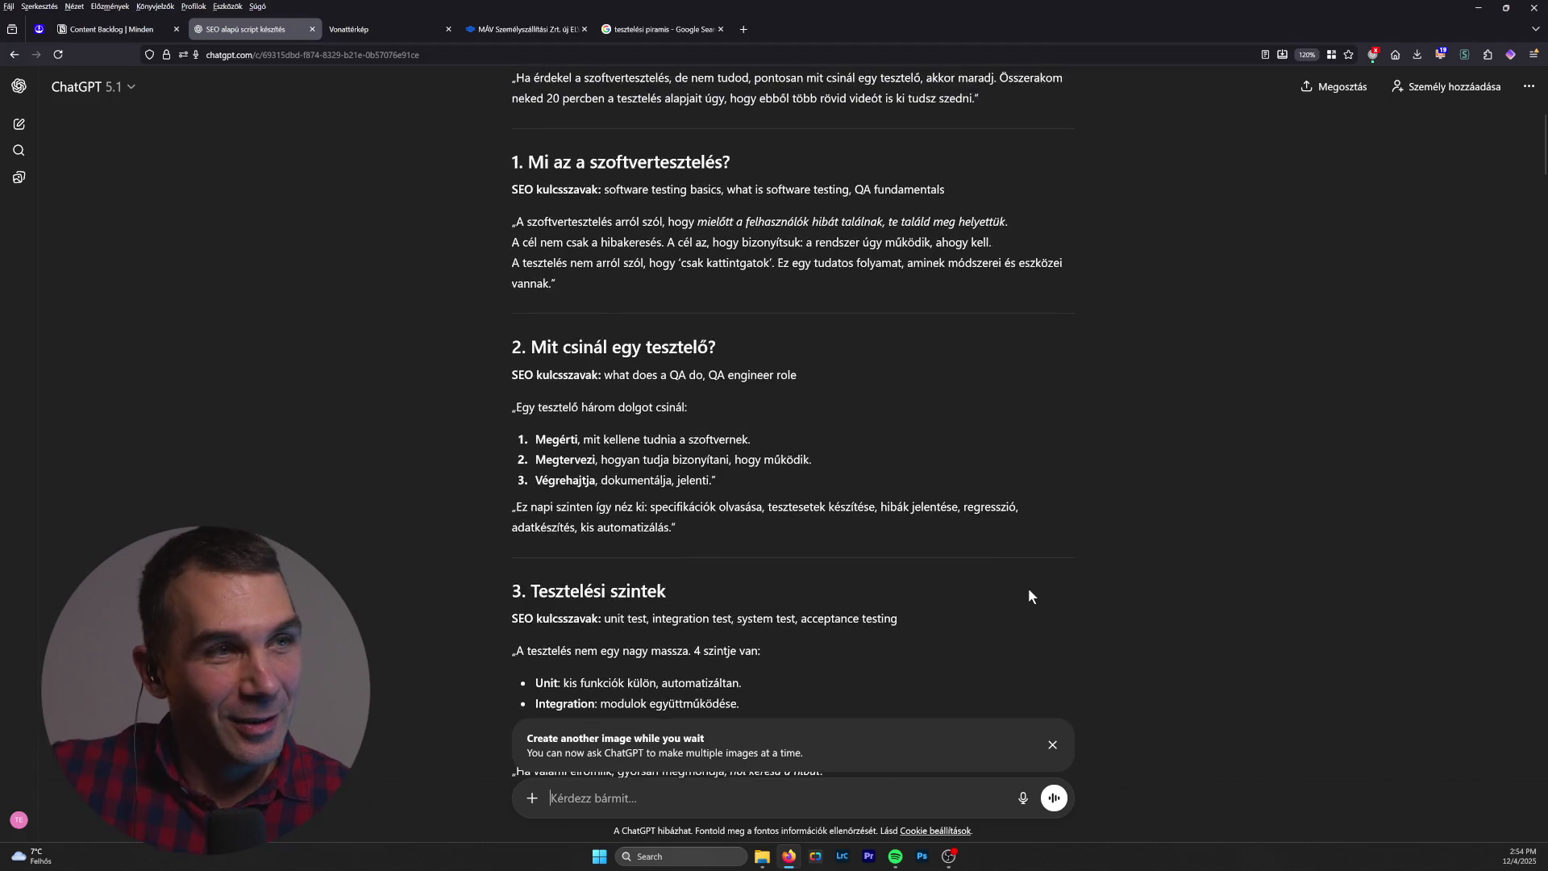
click(1054, 798)
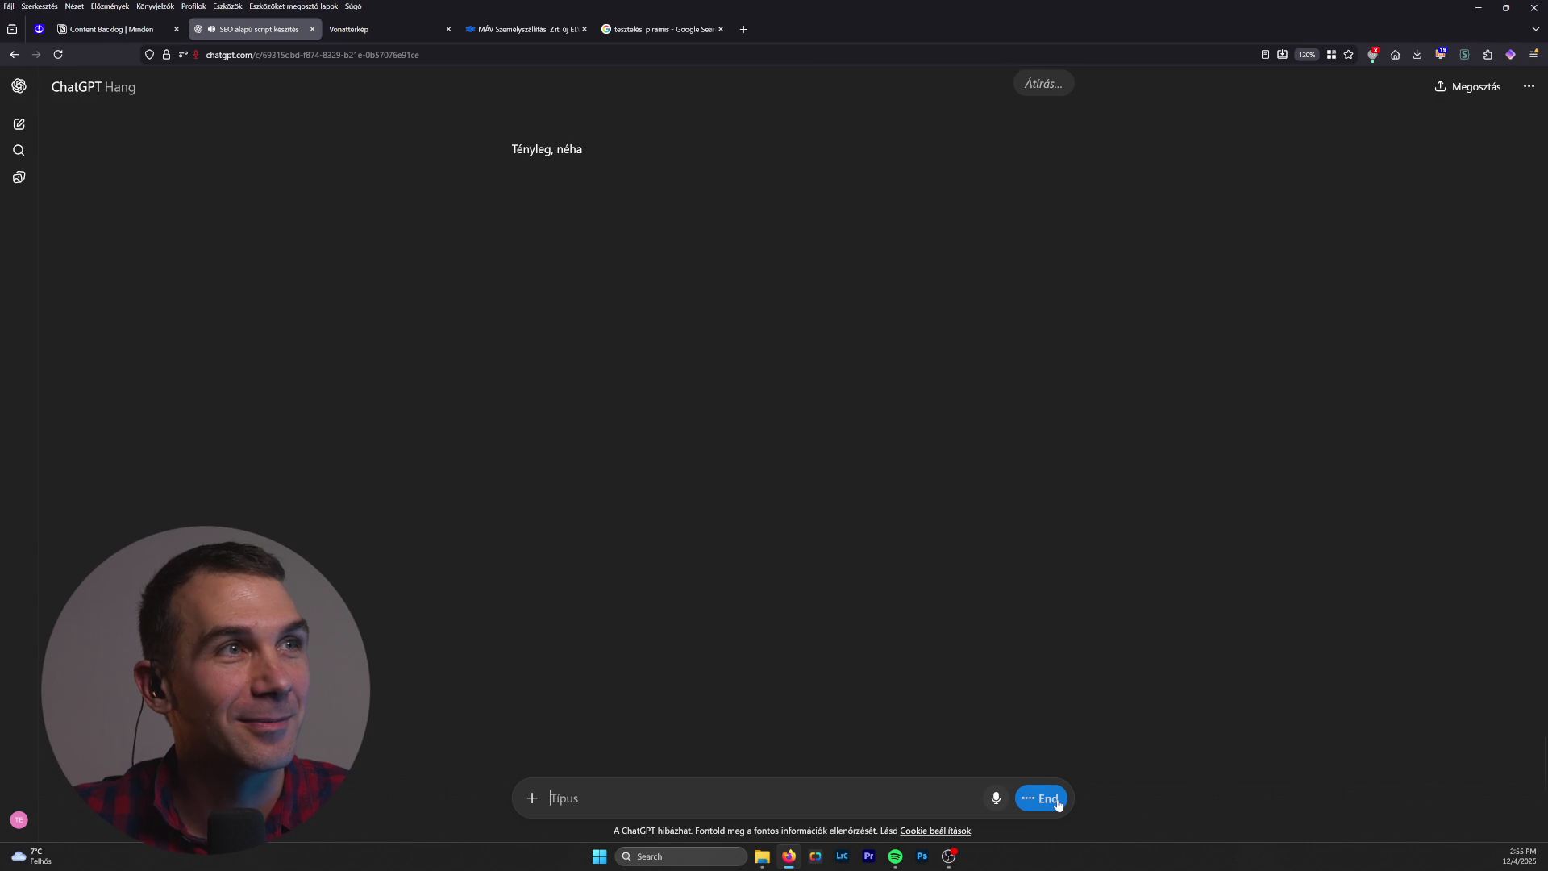
Step: Stop the voice conversation and return to the text chat
scroll(880, 573, up, 10)
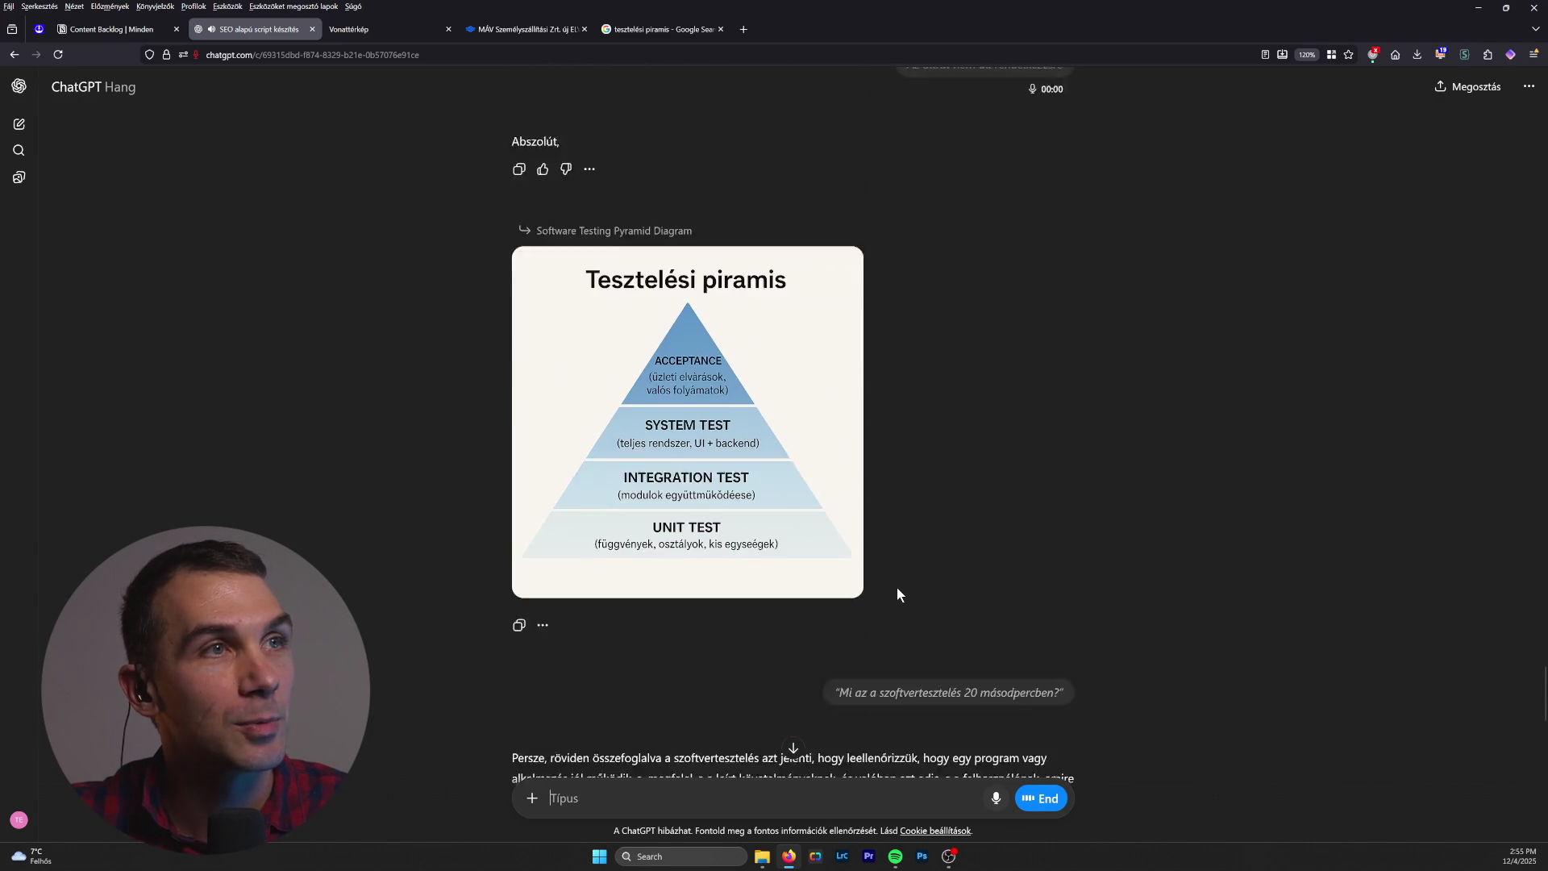
scroll(898, 595, up, 3)
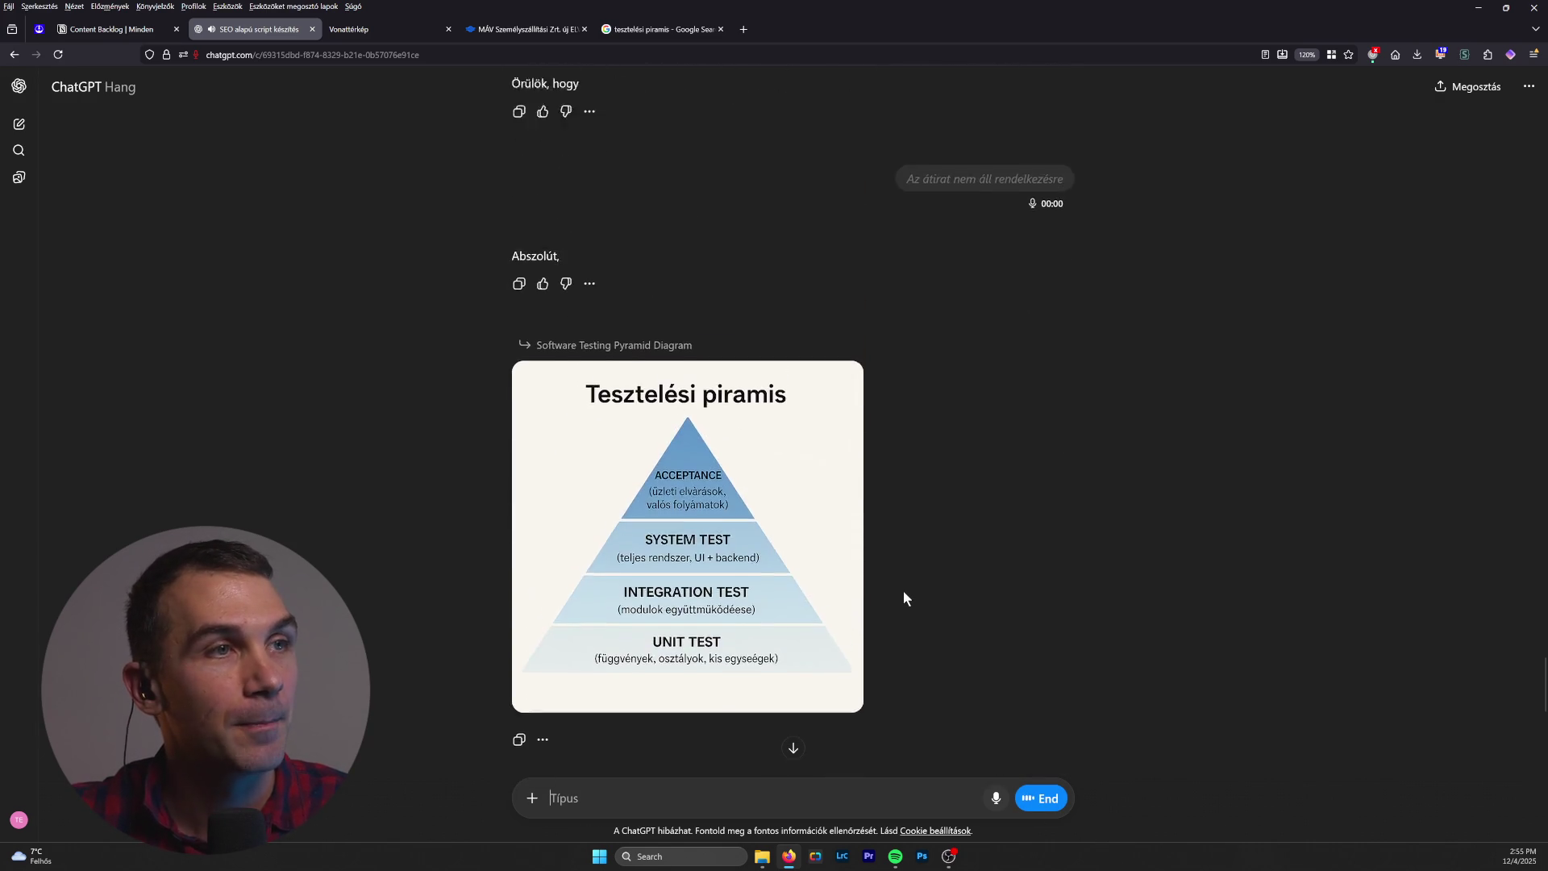
scroll(905, 591, up, 15)
scroll(908, 601, up, 20)
scroll(909, 606, up, 20)
scroll(908, 600, up, 5)
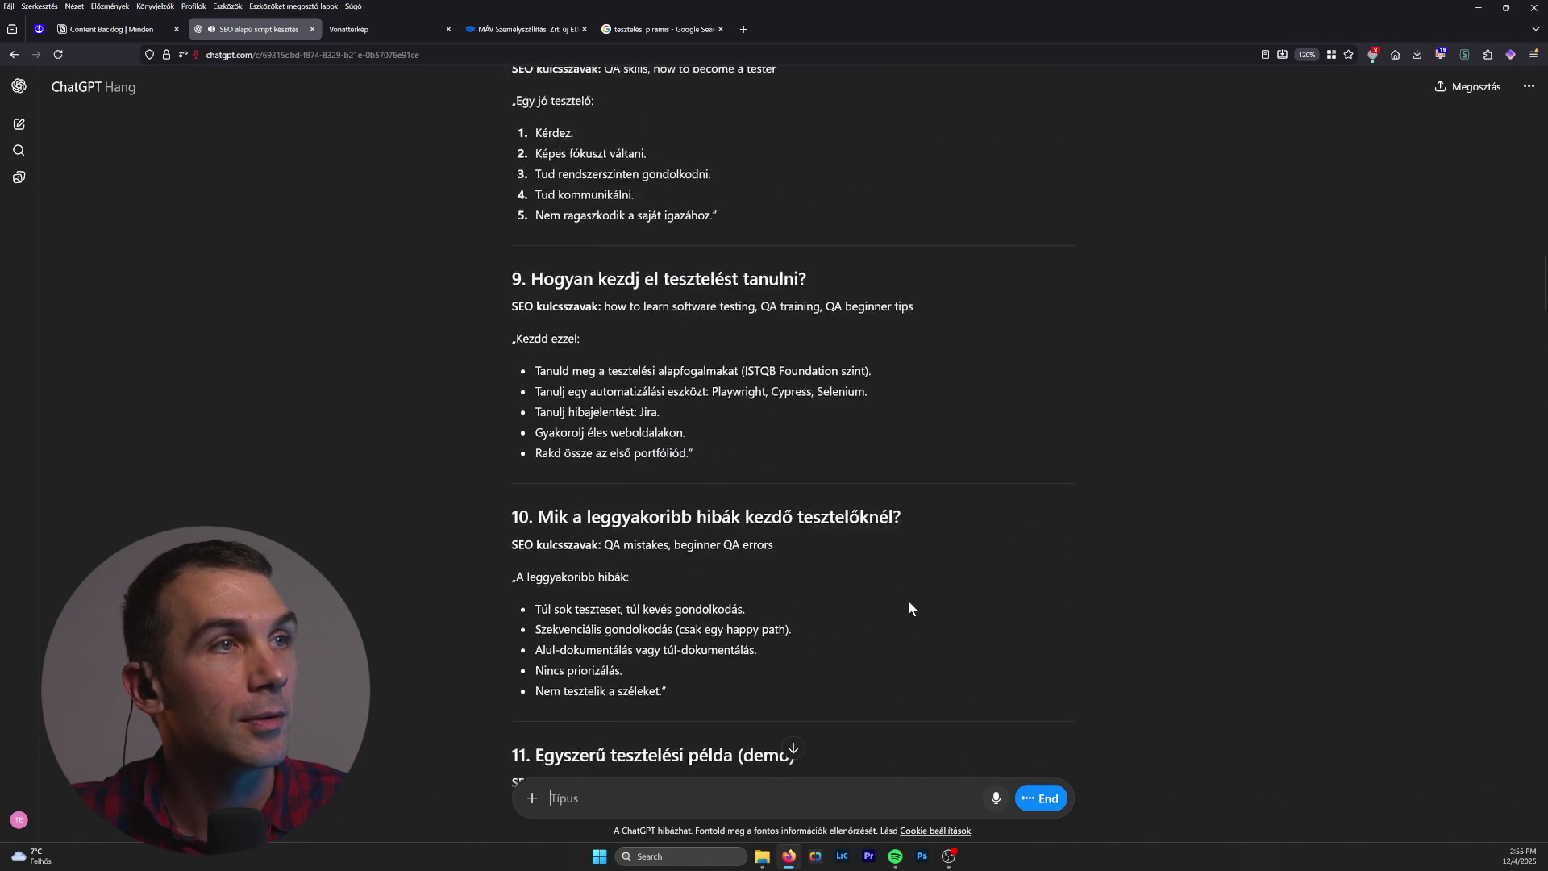
click(1048, 799)
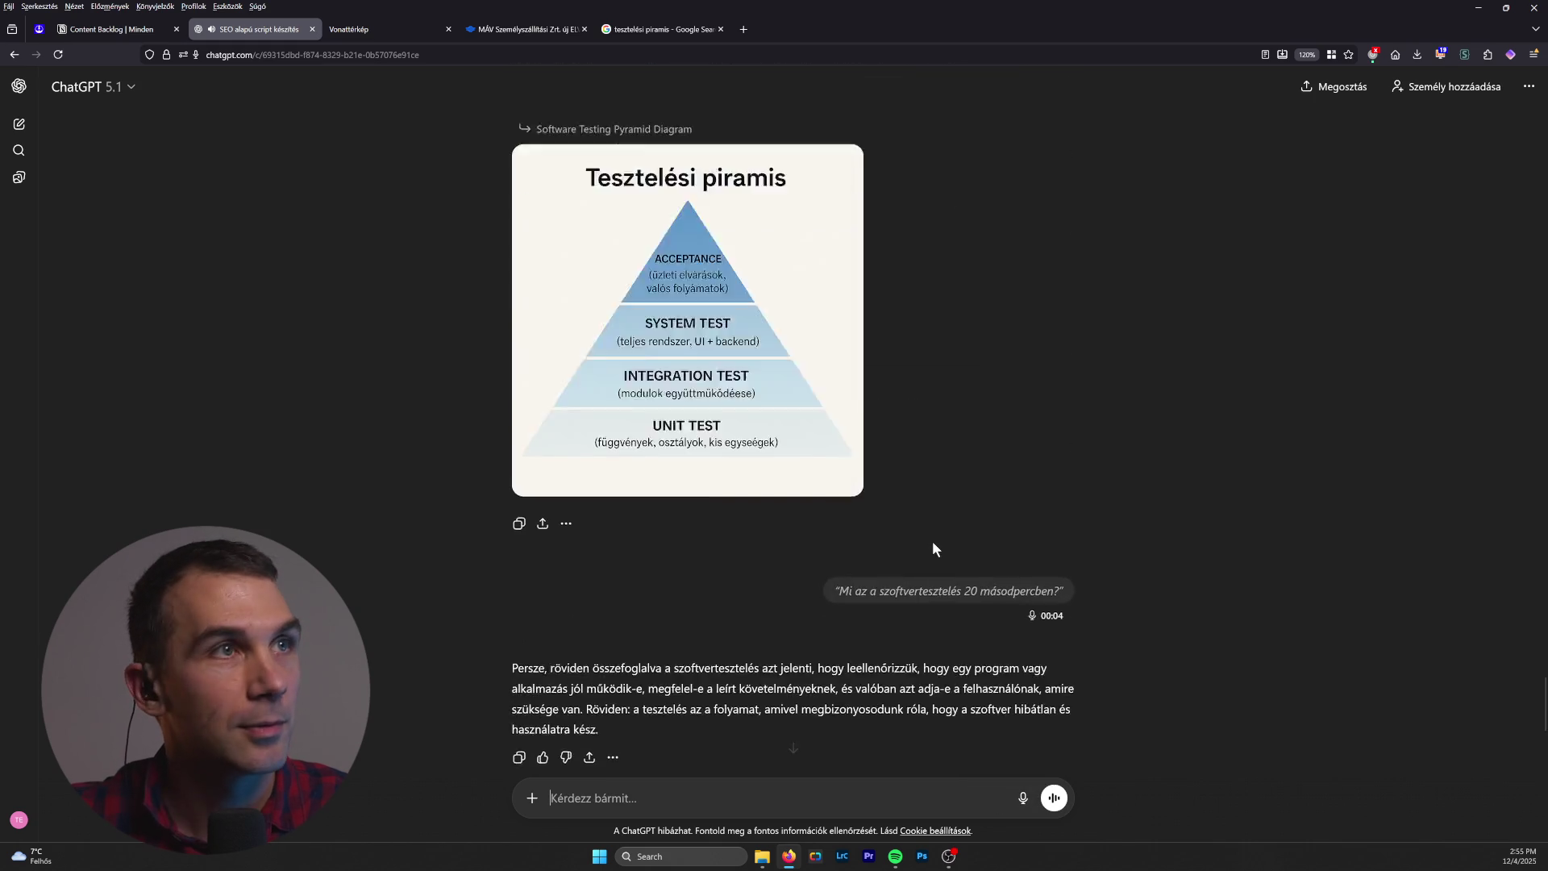
Step: Scroll through the chat to review the finished 'Tesztelési piramis' image and voice transcripts
scroll(937, 550, up, 15)
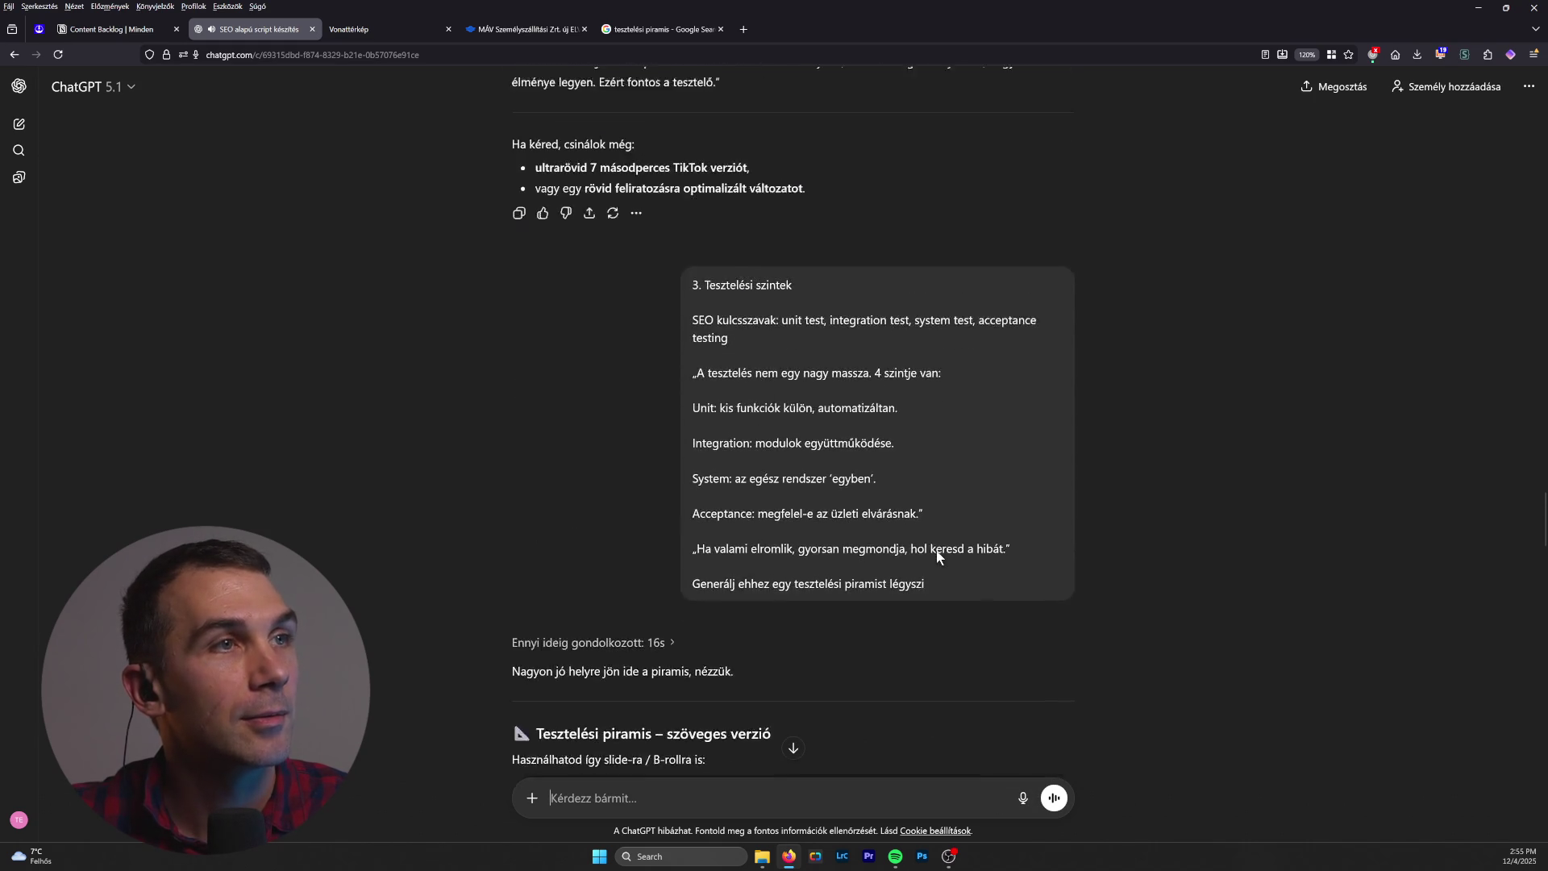
scroll(939, 557, up, 10)
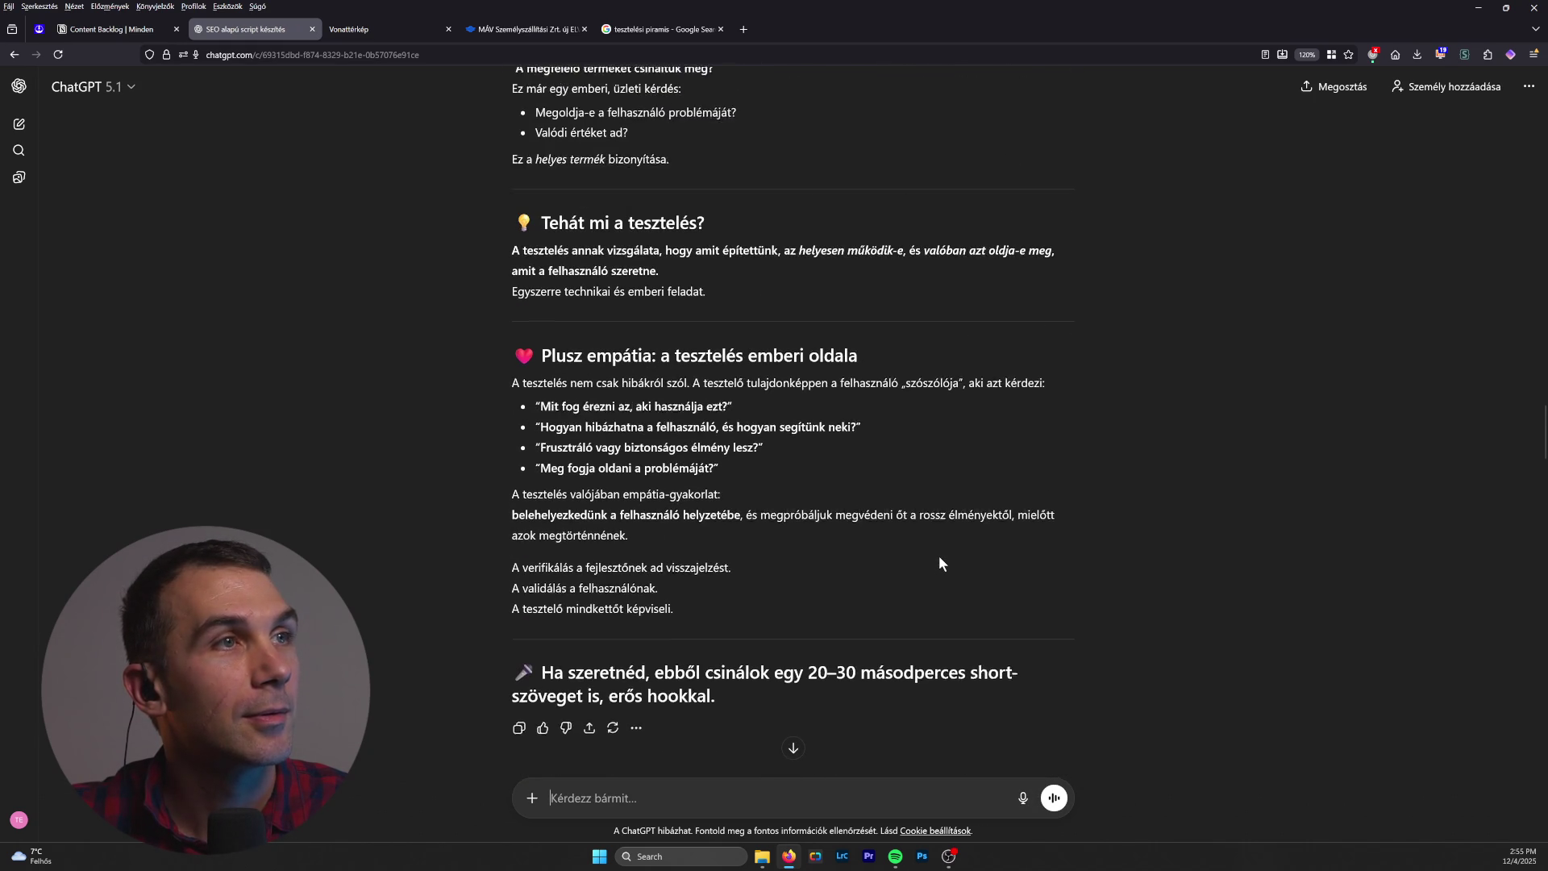
scroll(939, 556, up, 8)
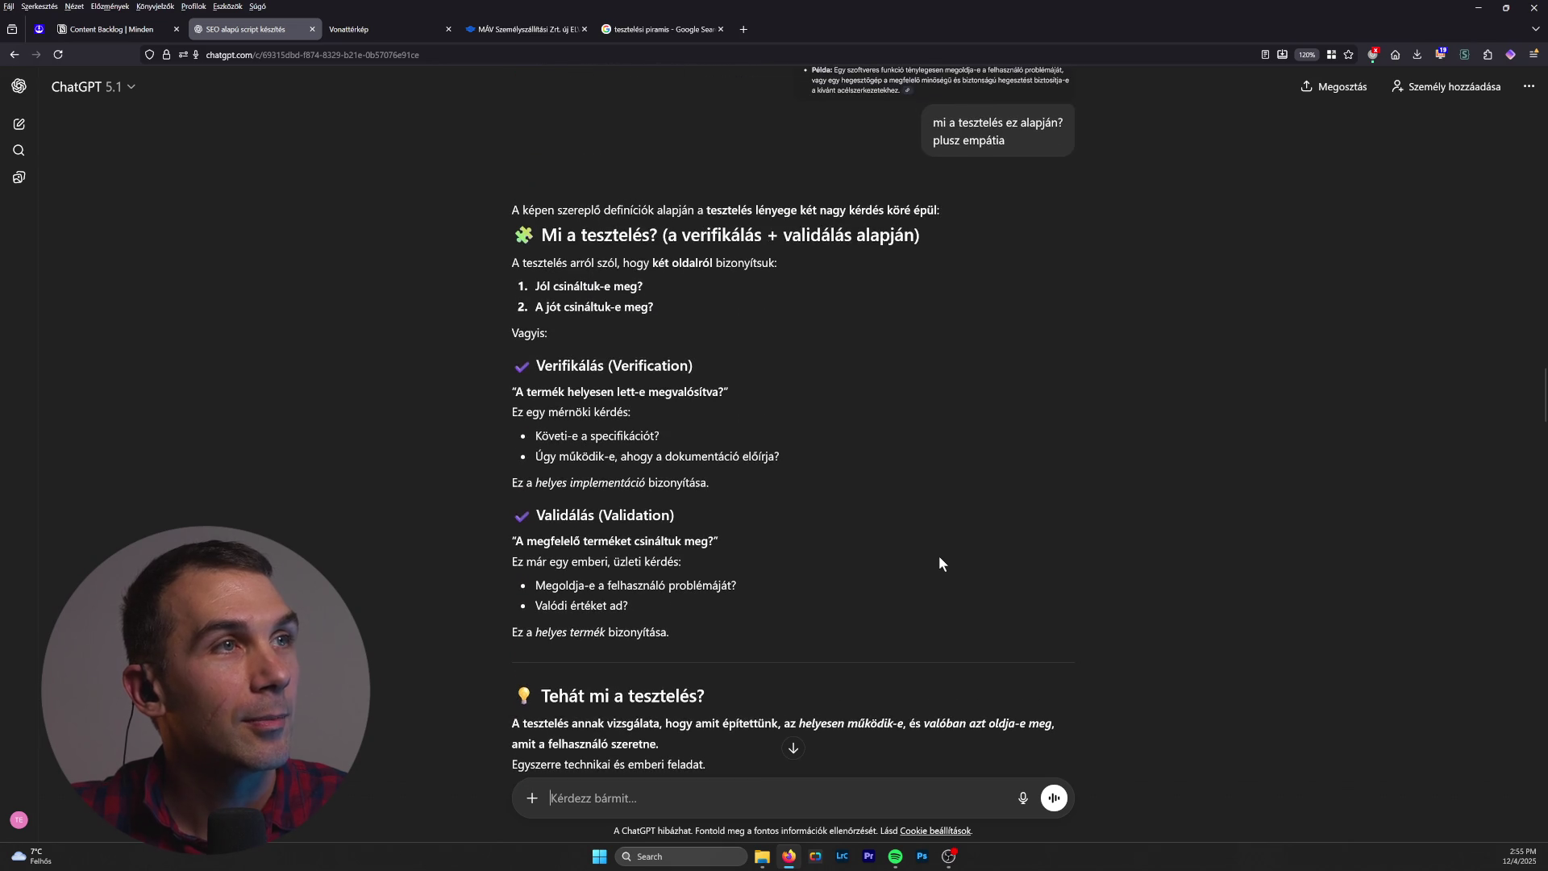
scroll(941, 557, up, 10)
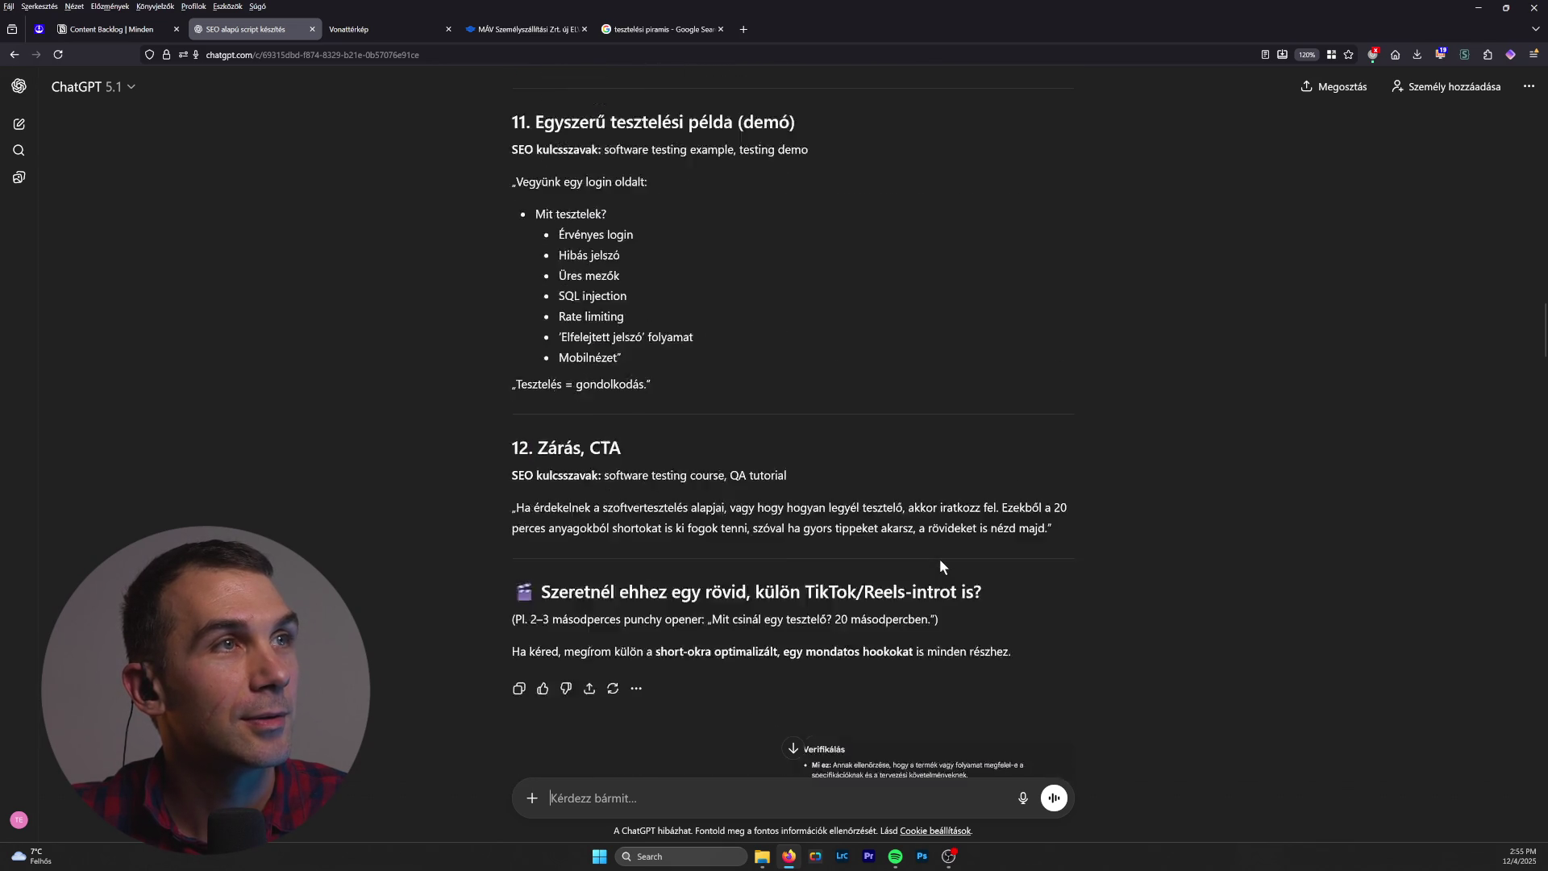
scroll(940, 559, up, 6)
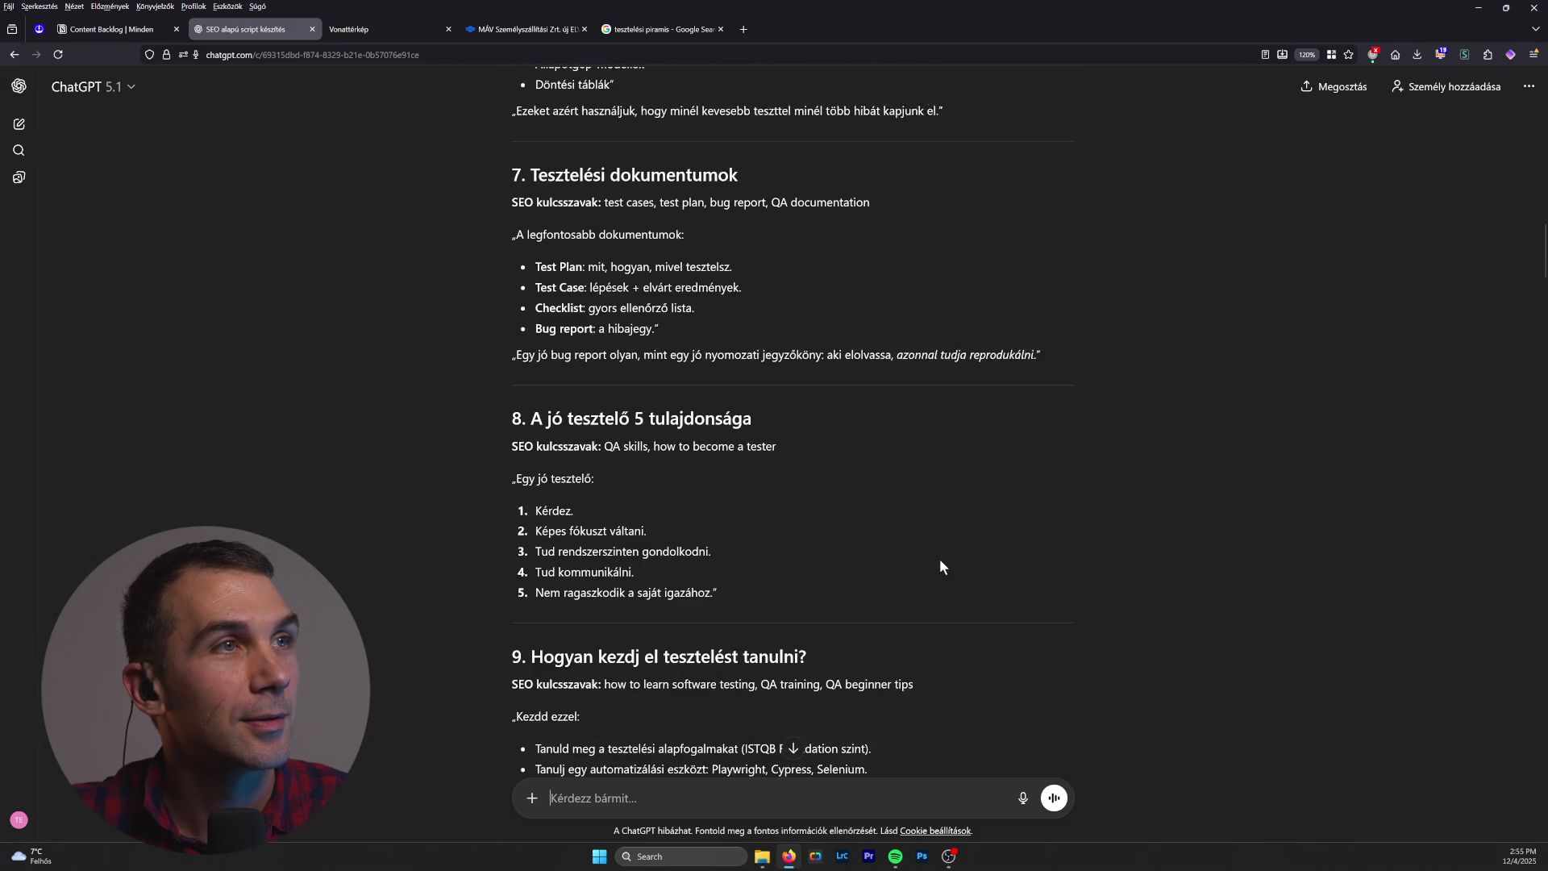
scroll(940, 560, up, 10)
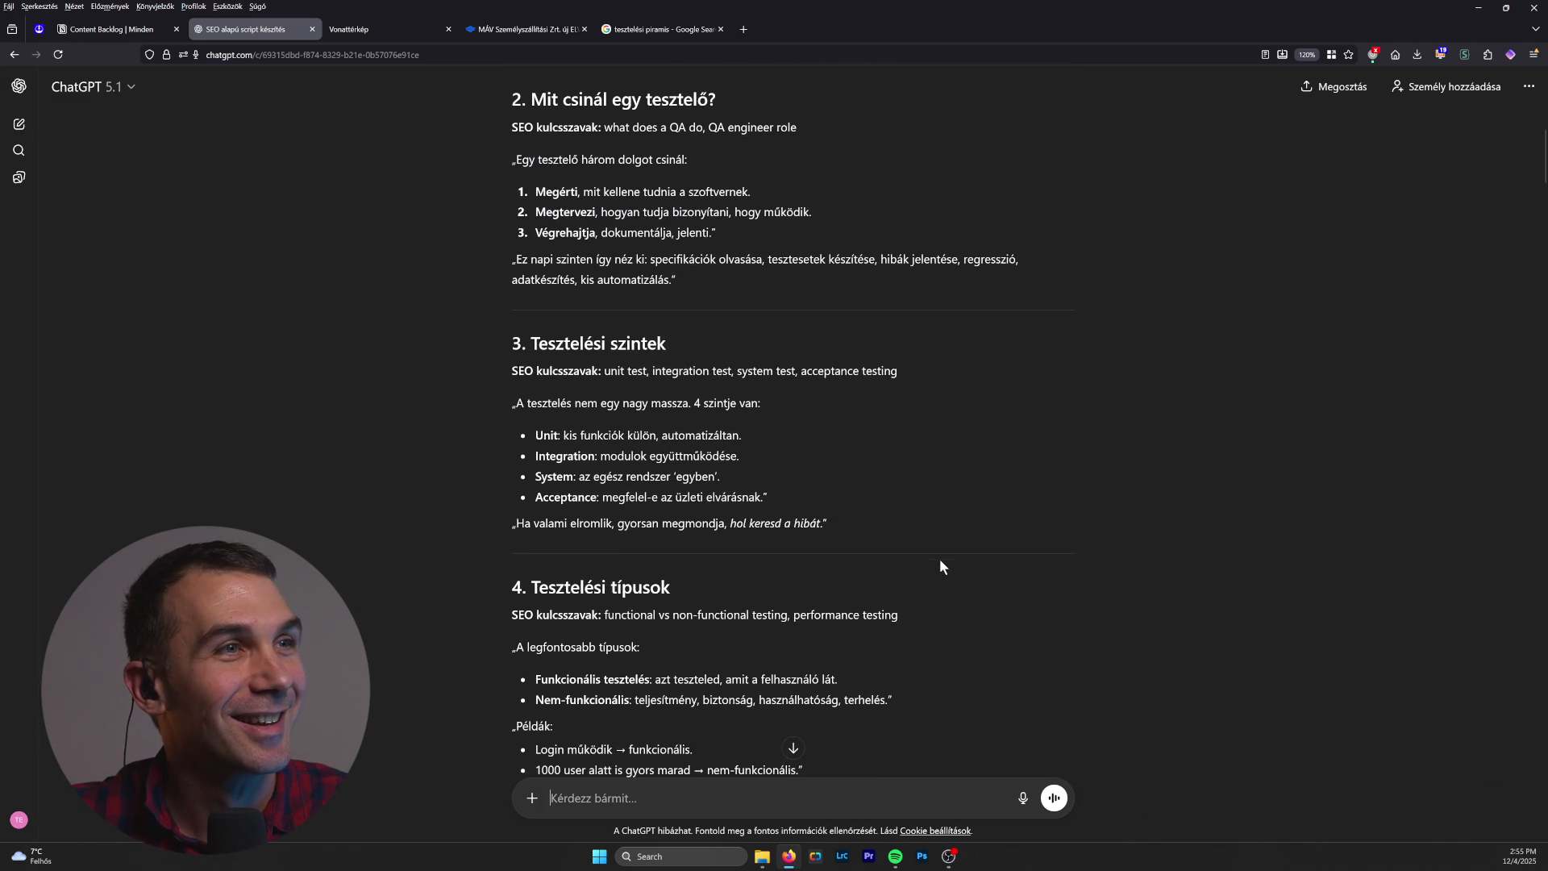
scroll(941, 558, up, 2)
scroll(940, 560, up, 4)
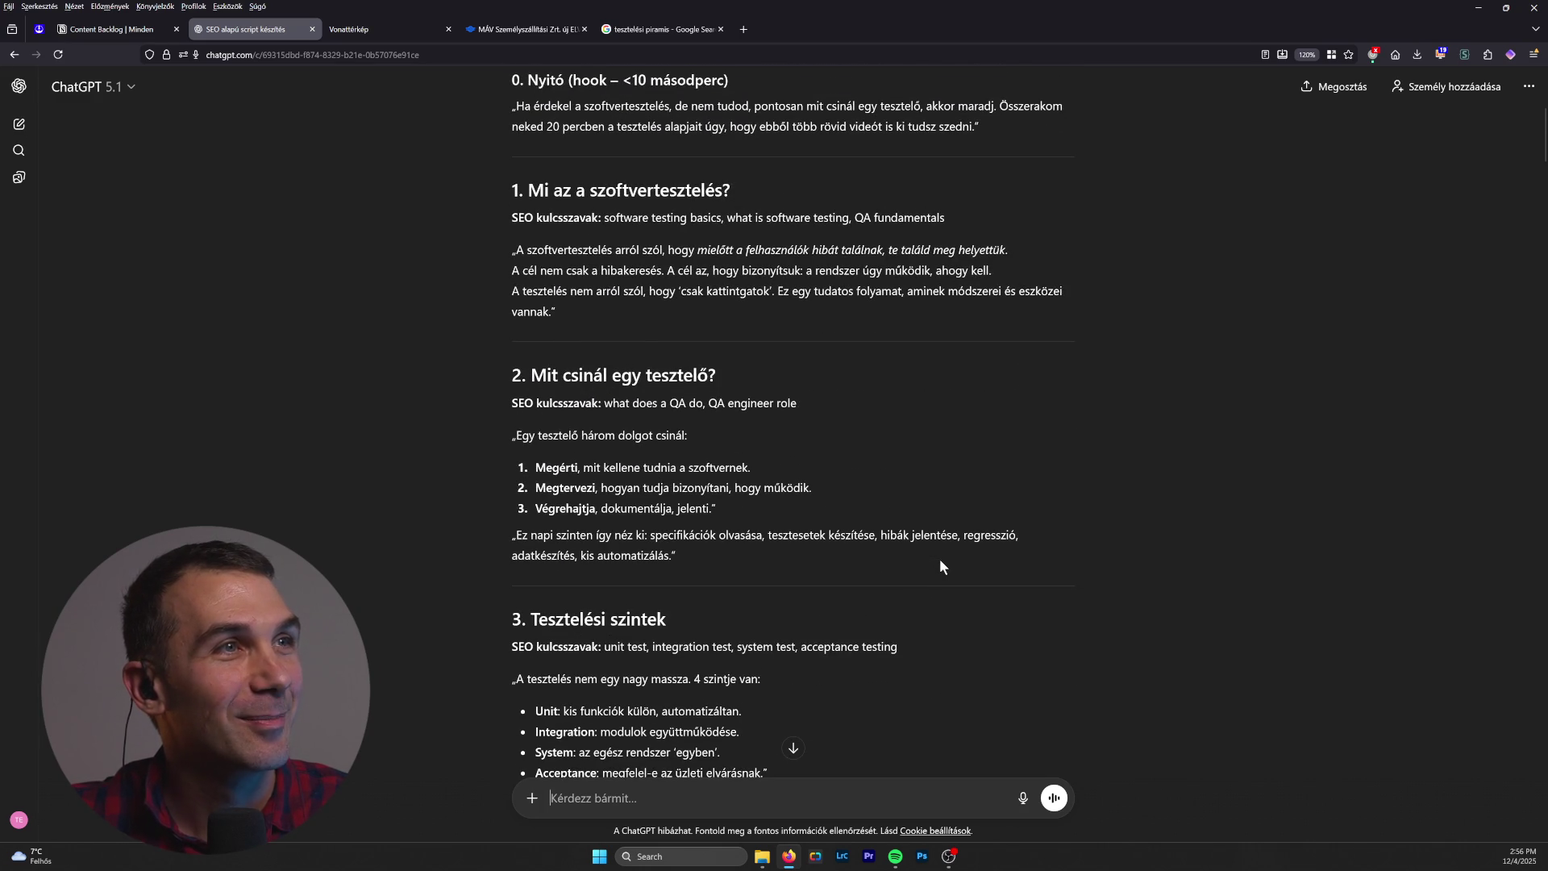
scroll(941, 560, down, 3)
scroll(941, 563, down, 2)
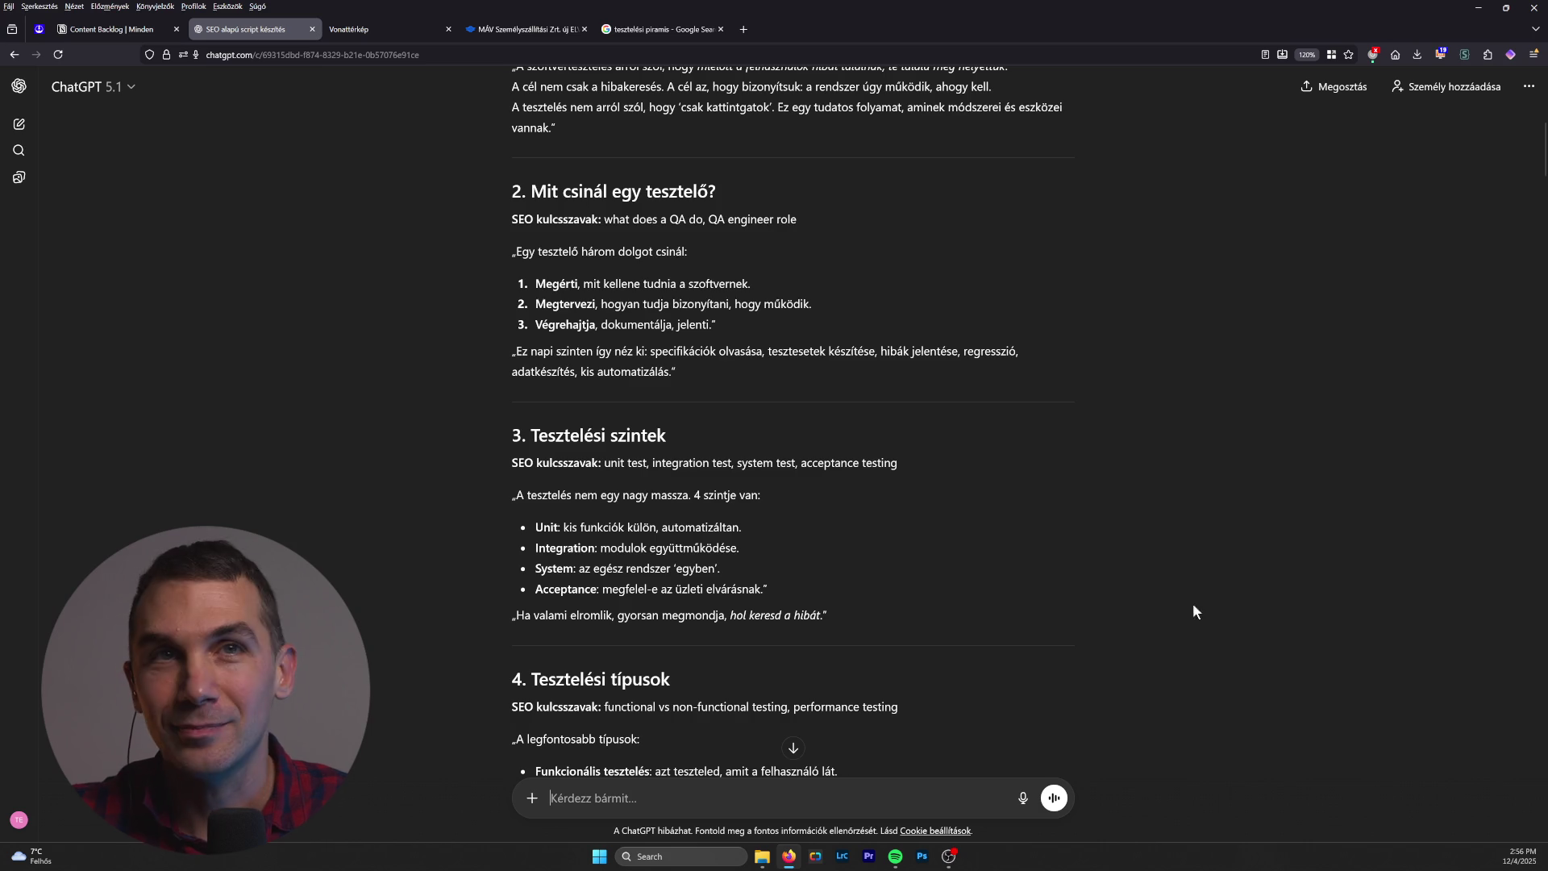
scroll(824, 562, down, 2)
scroll(713, 520, down, 8)
scroll(734, 539, up, 5)
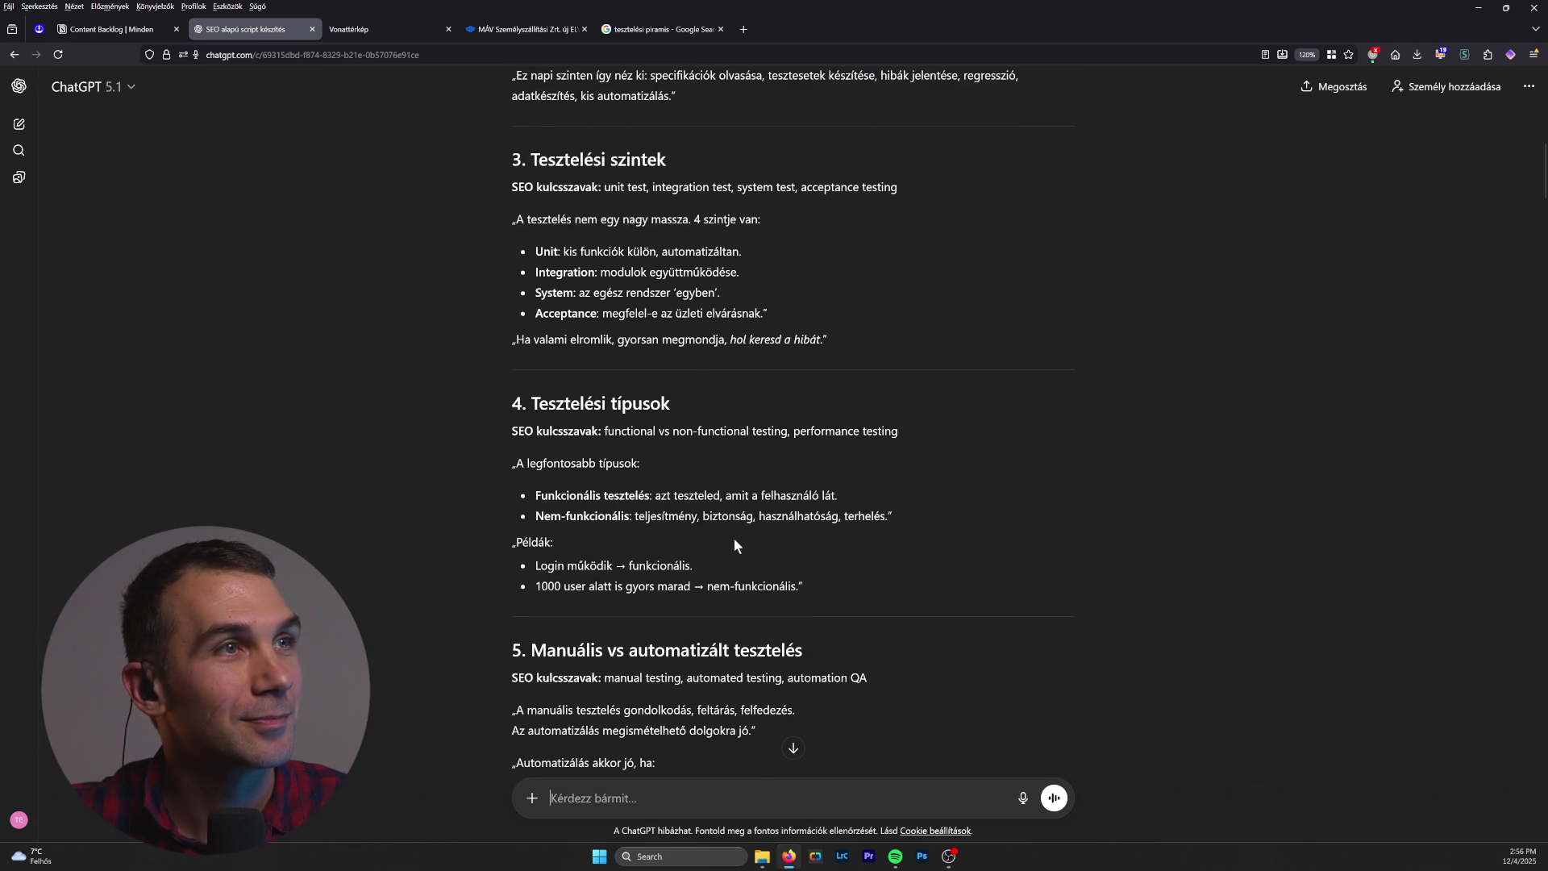
scroll(979, 666, down, 10)
scroll(983, 700, down, 20)
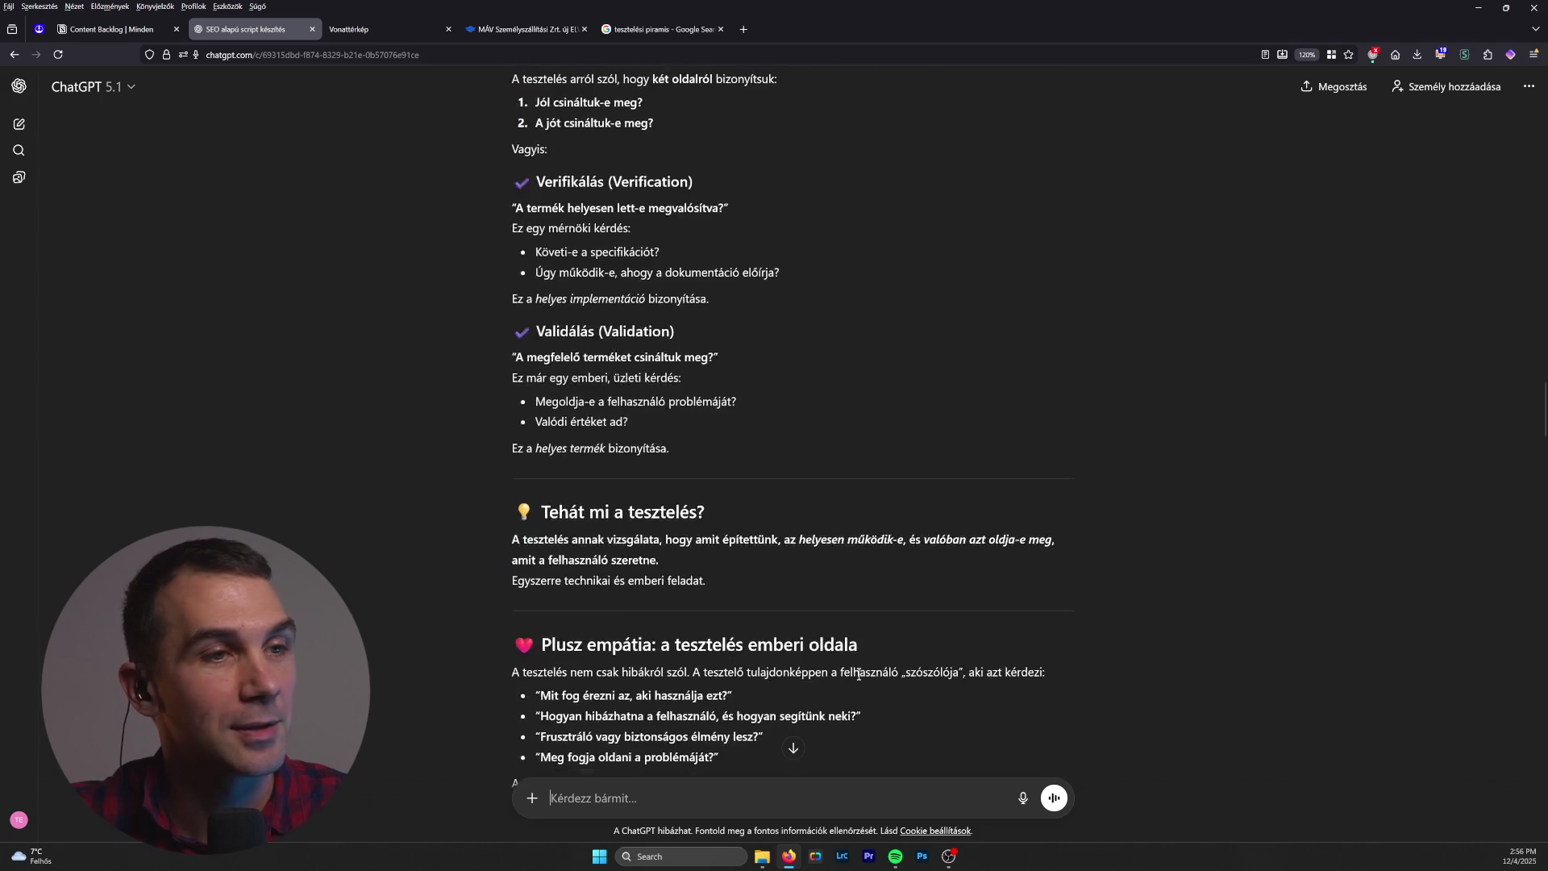
scroll(835, 603, down, 20)
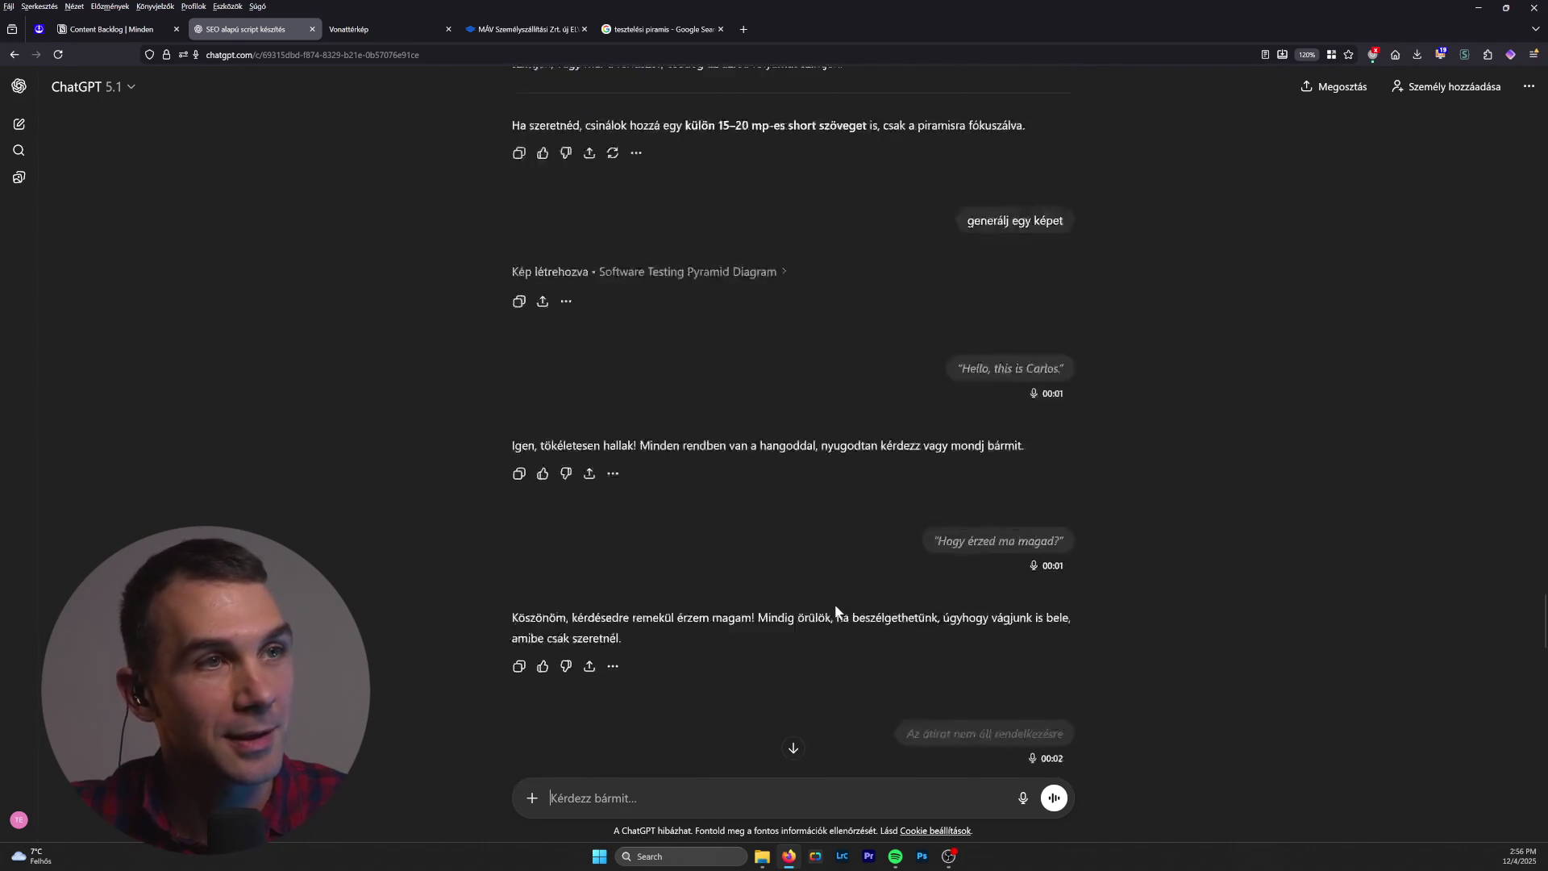
scroll(838, 614, down, 3)
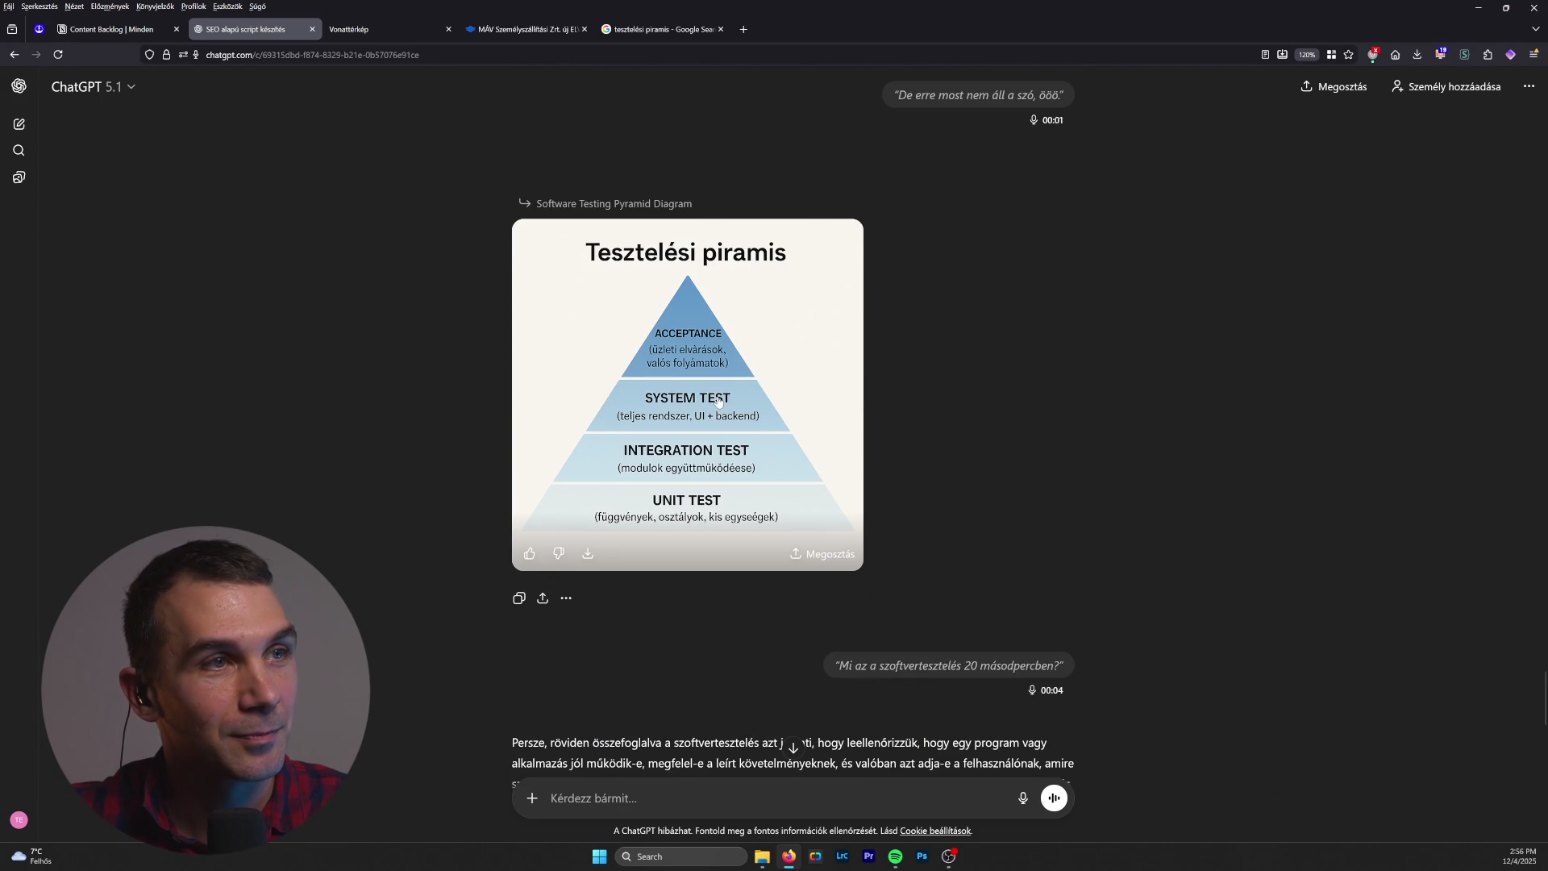
Step: Open the pyramid image full size, then hold a short 12-second voice chat and end it
click(724, 403)
click(1000, 795)
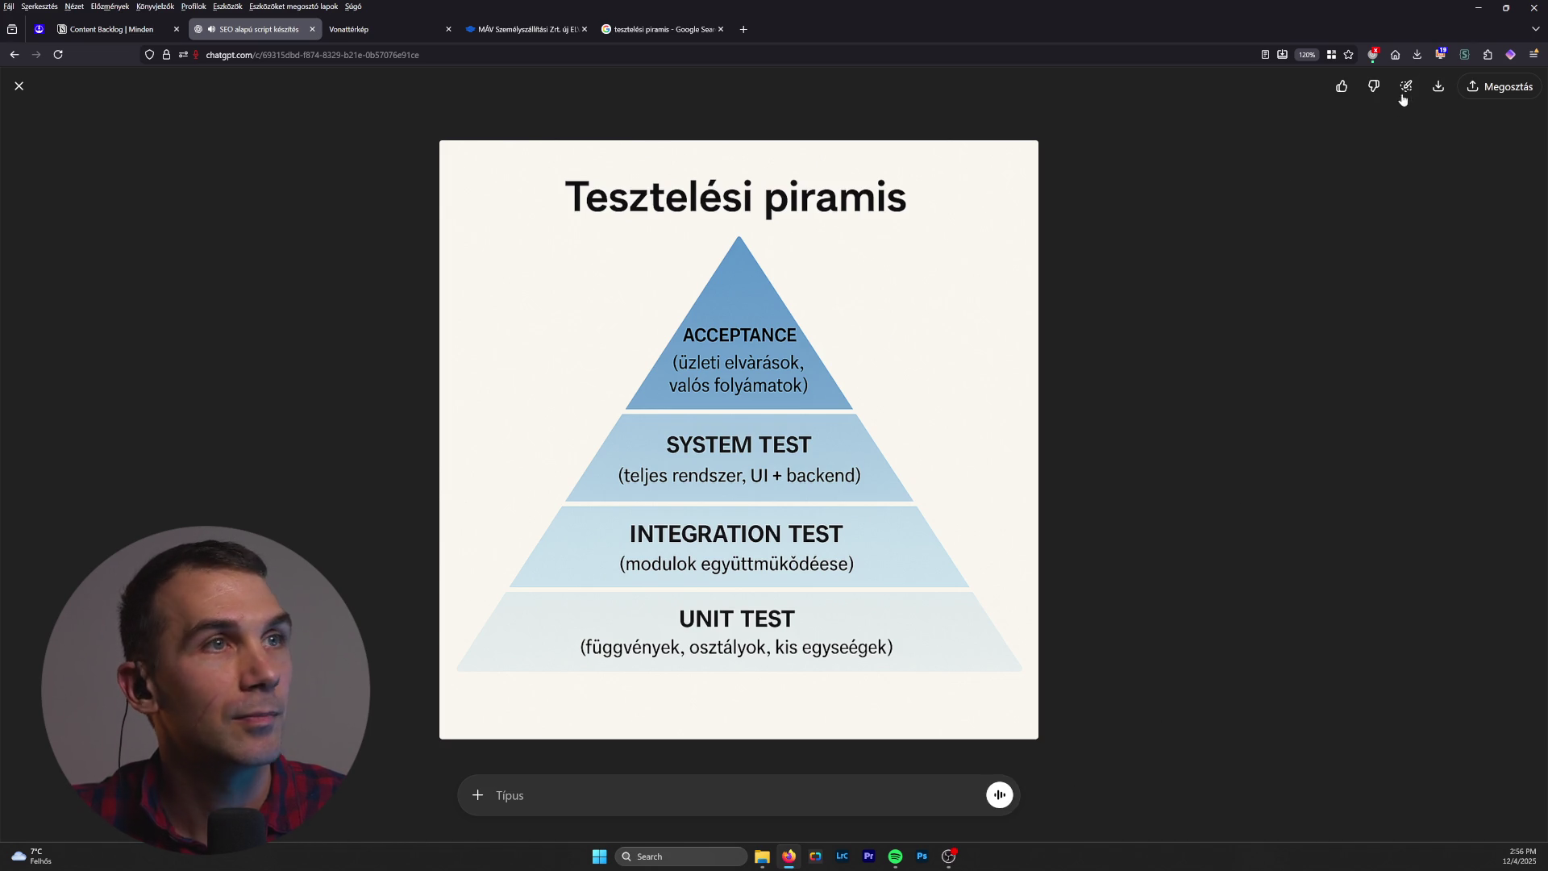
click(19, 85)
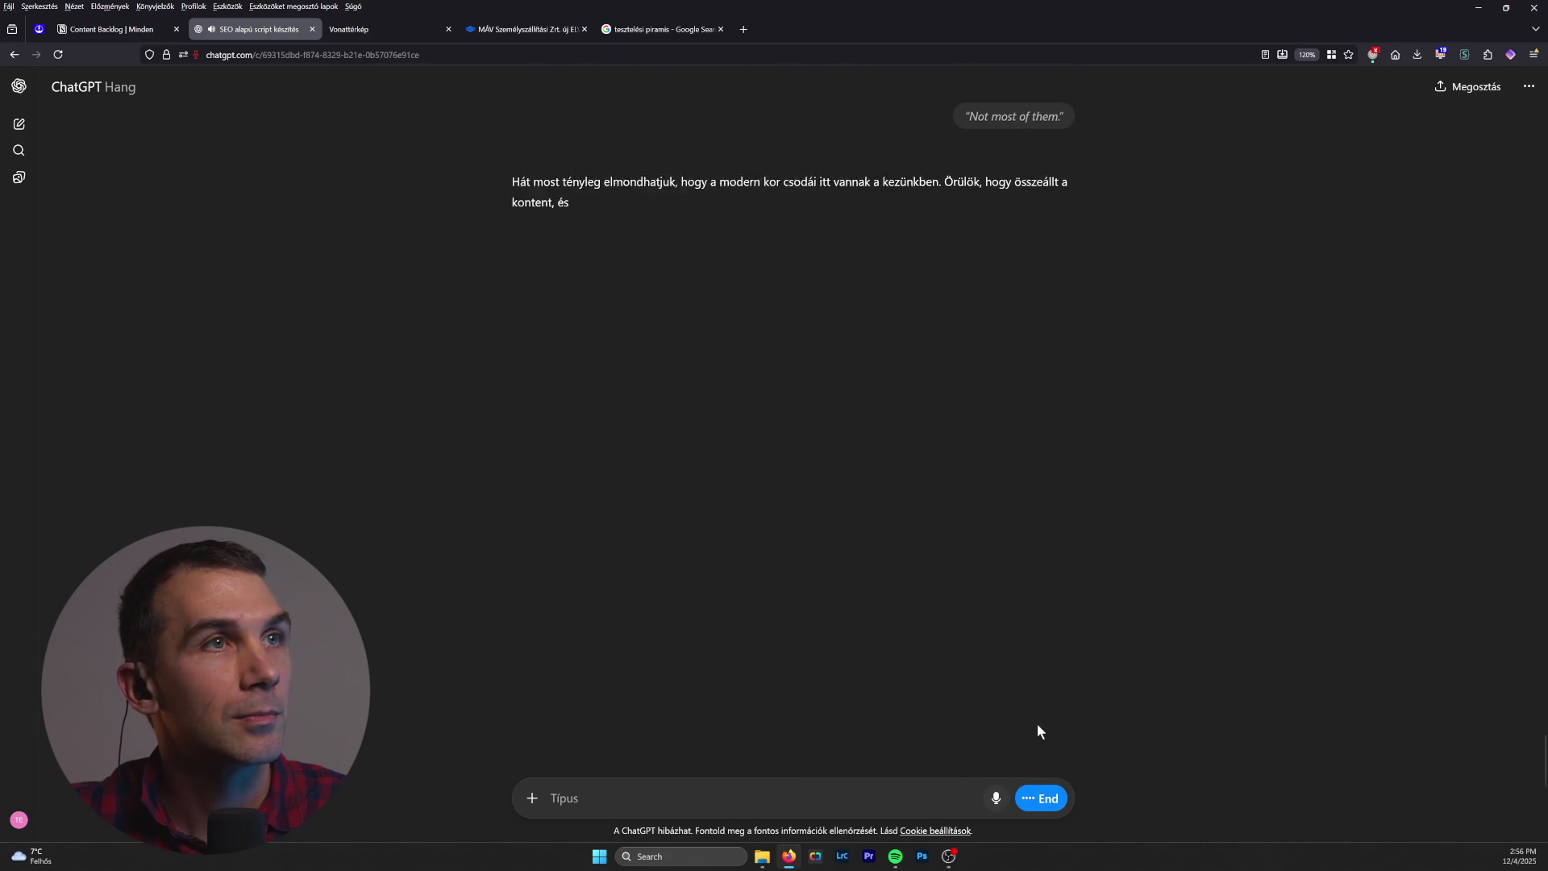
click(1051, 810)
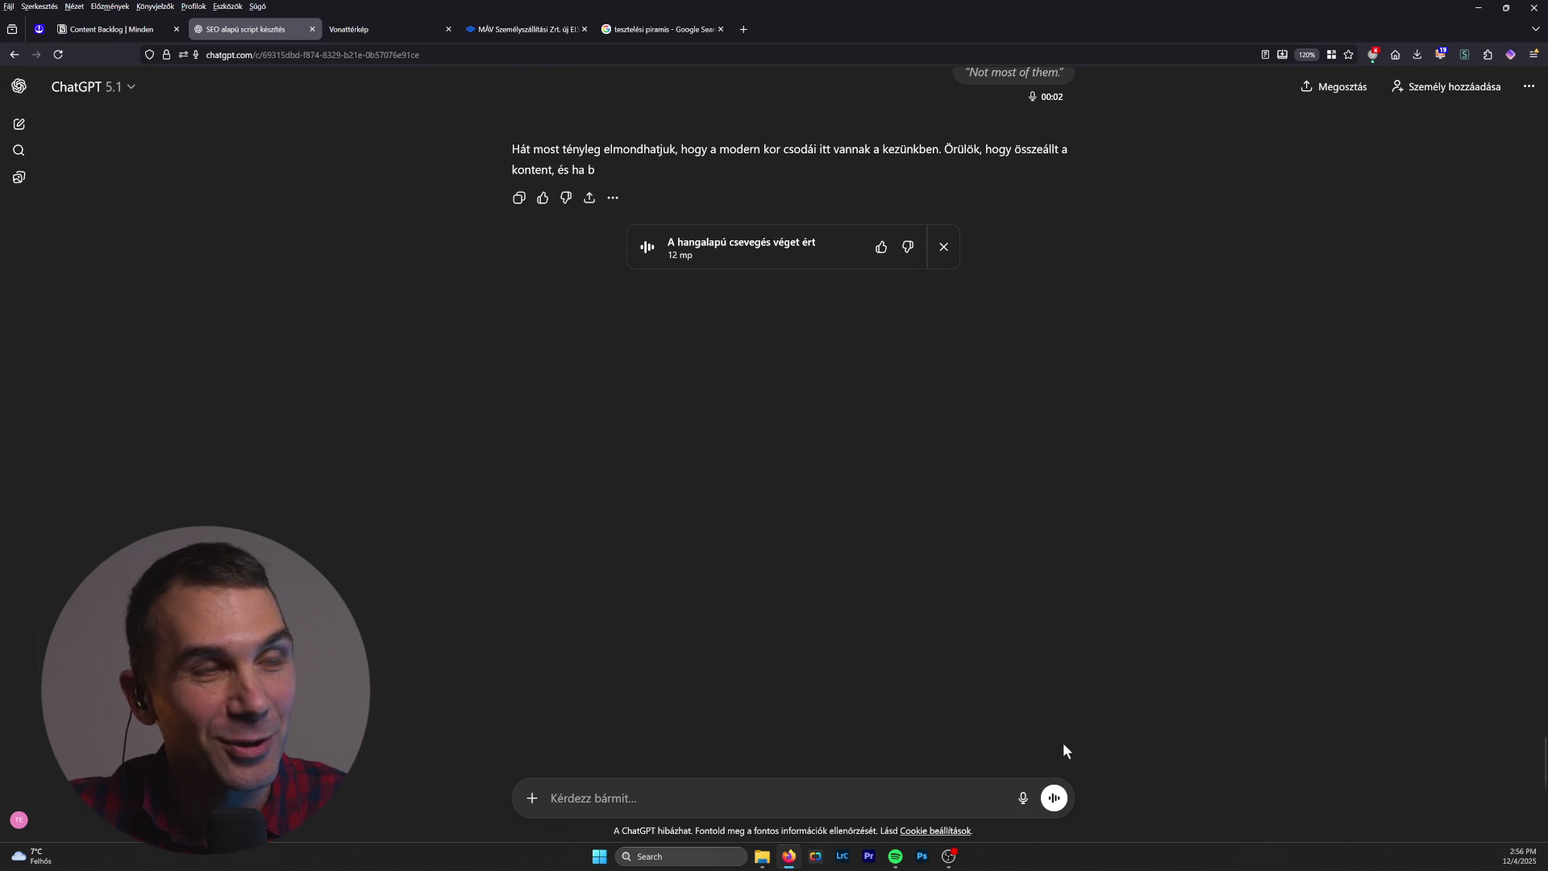
Step: Scroll up in the conversation and start a new ChatGPT voice chat
scroll(1044, 722, up, 2)
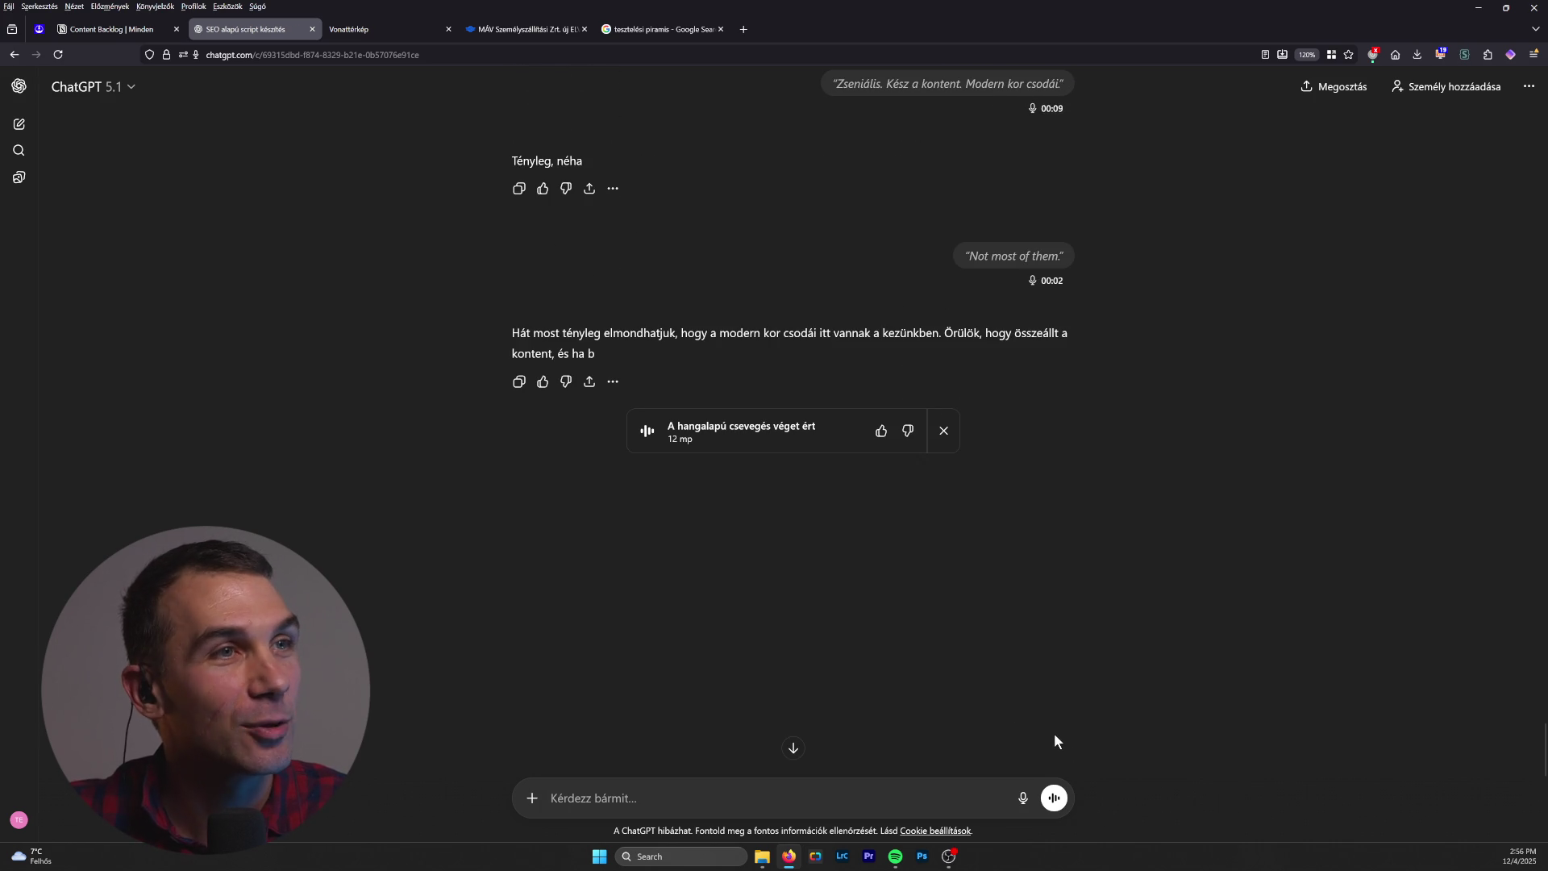
scroll(1058, 742, up, 5)
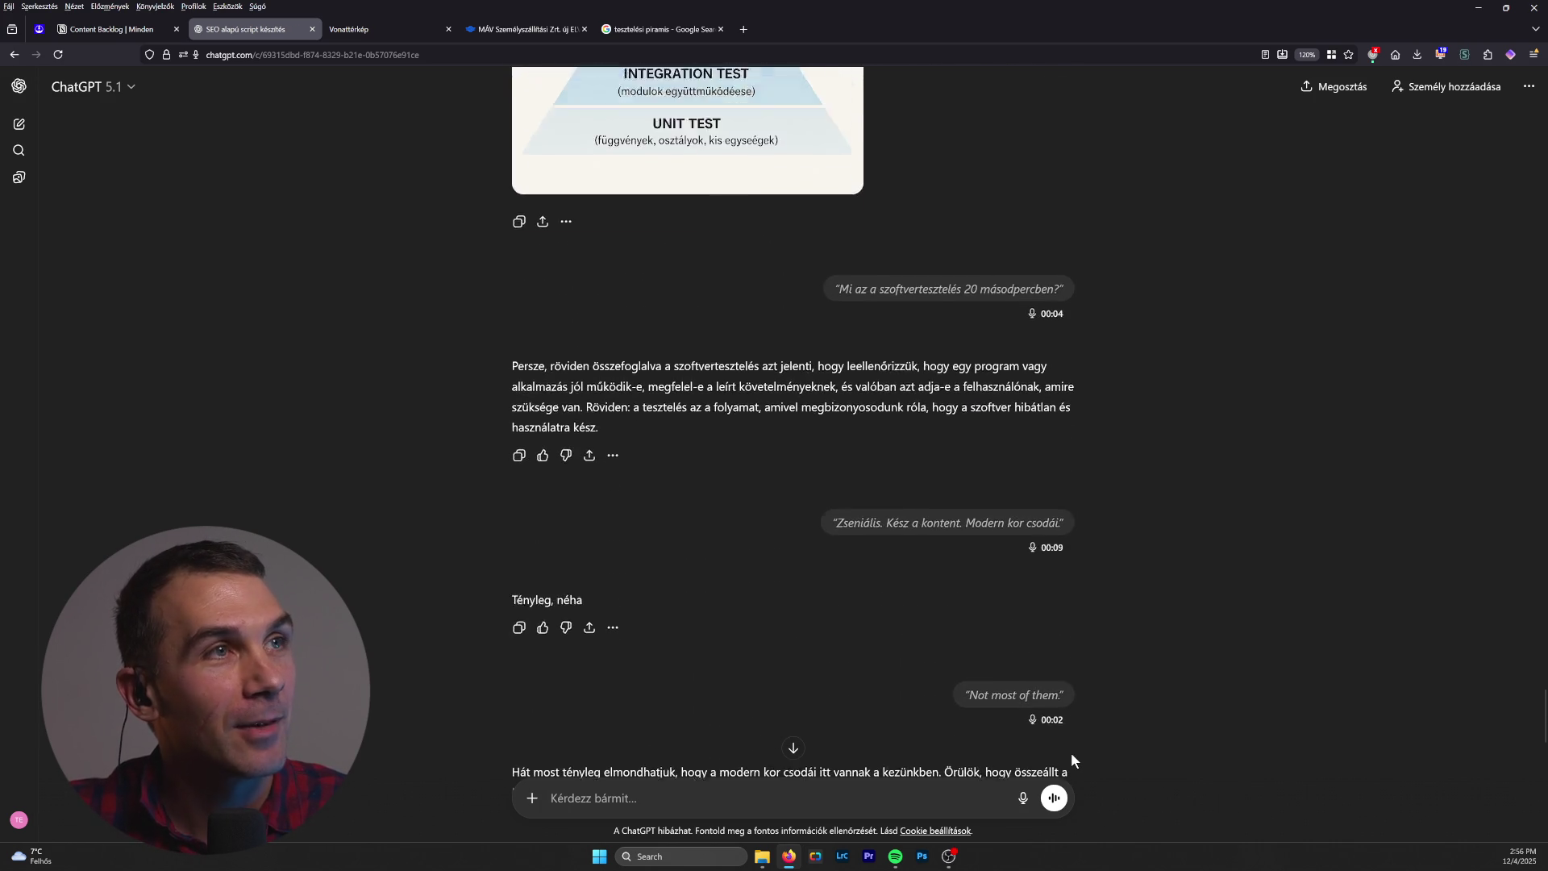
scroll(1071, 756, up, 4)
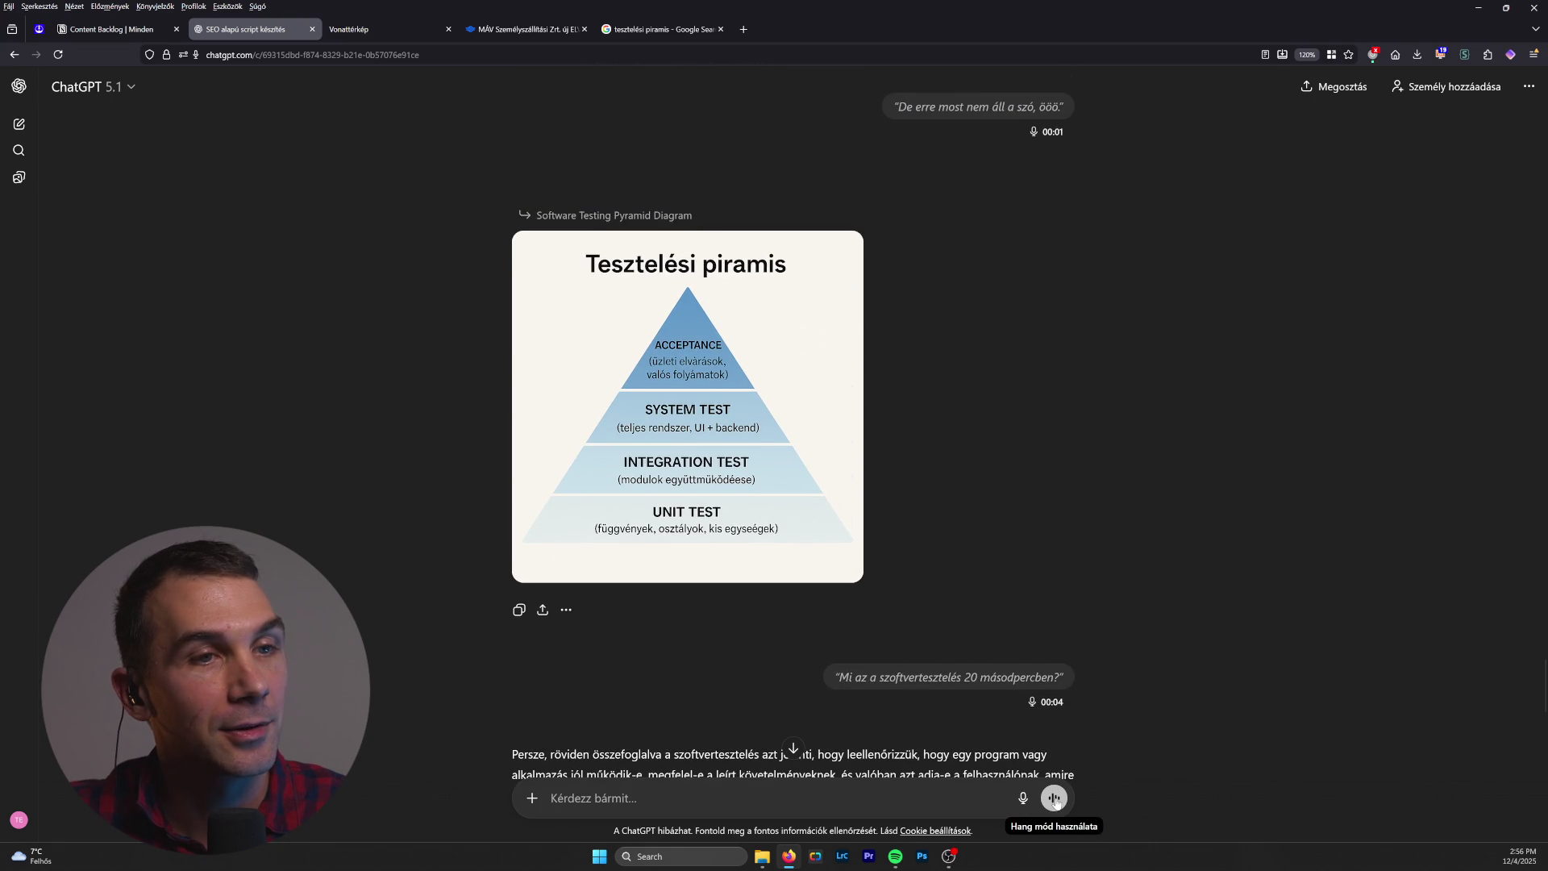
click(1054, 798)
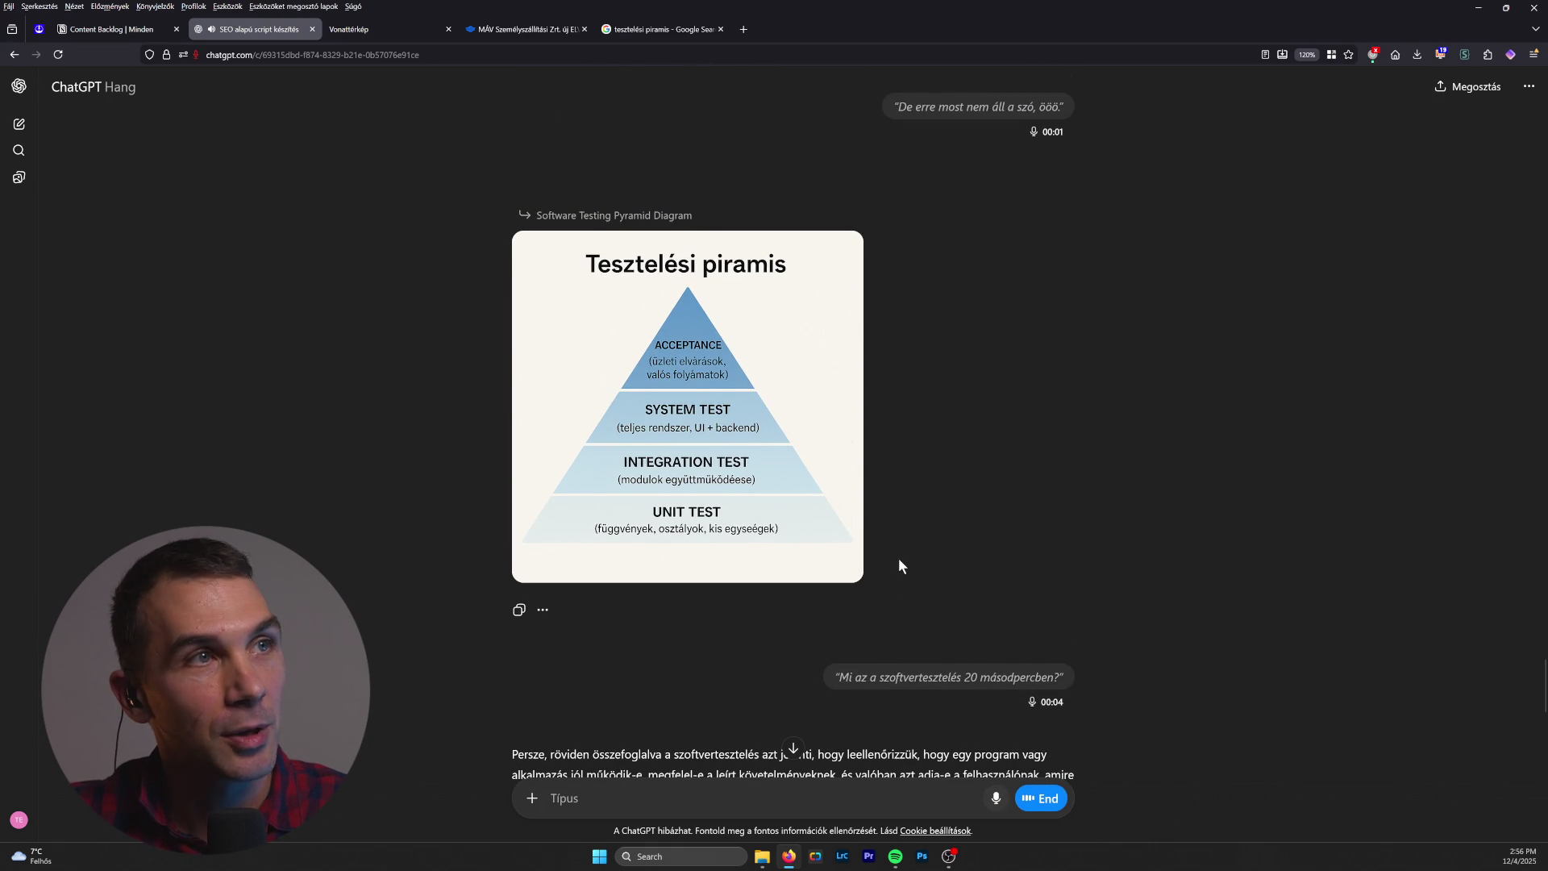
Step: Download the Tesztelési piramis image, view it in Photos moved right, then end the voice chat
click(781, 462)
click(738, 364)
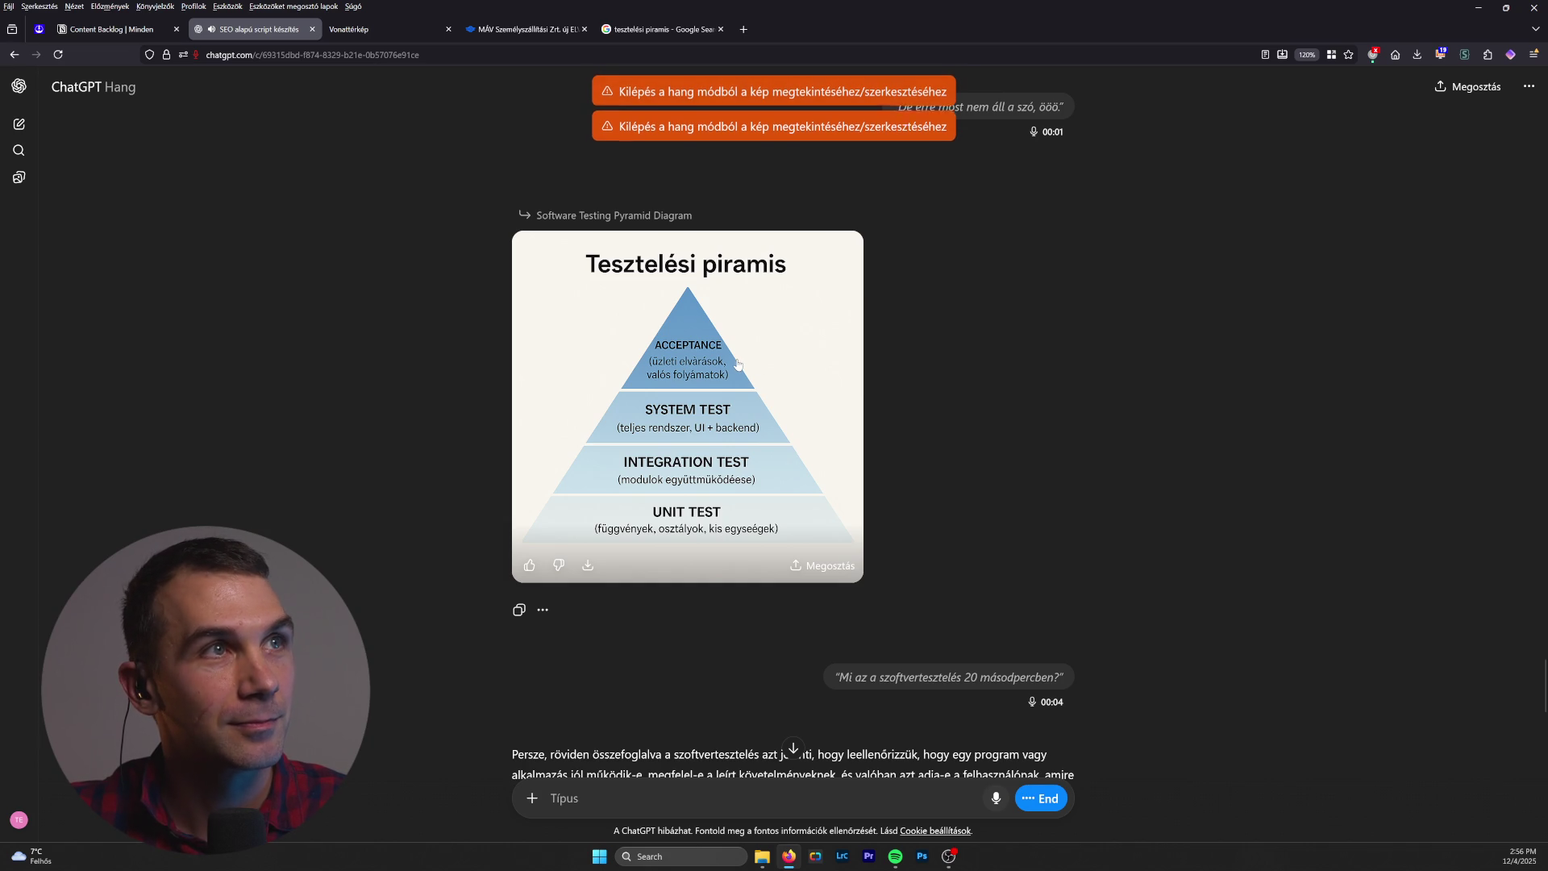
click(598, 568)
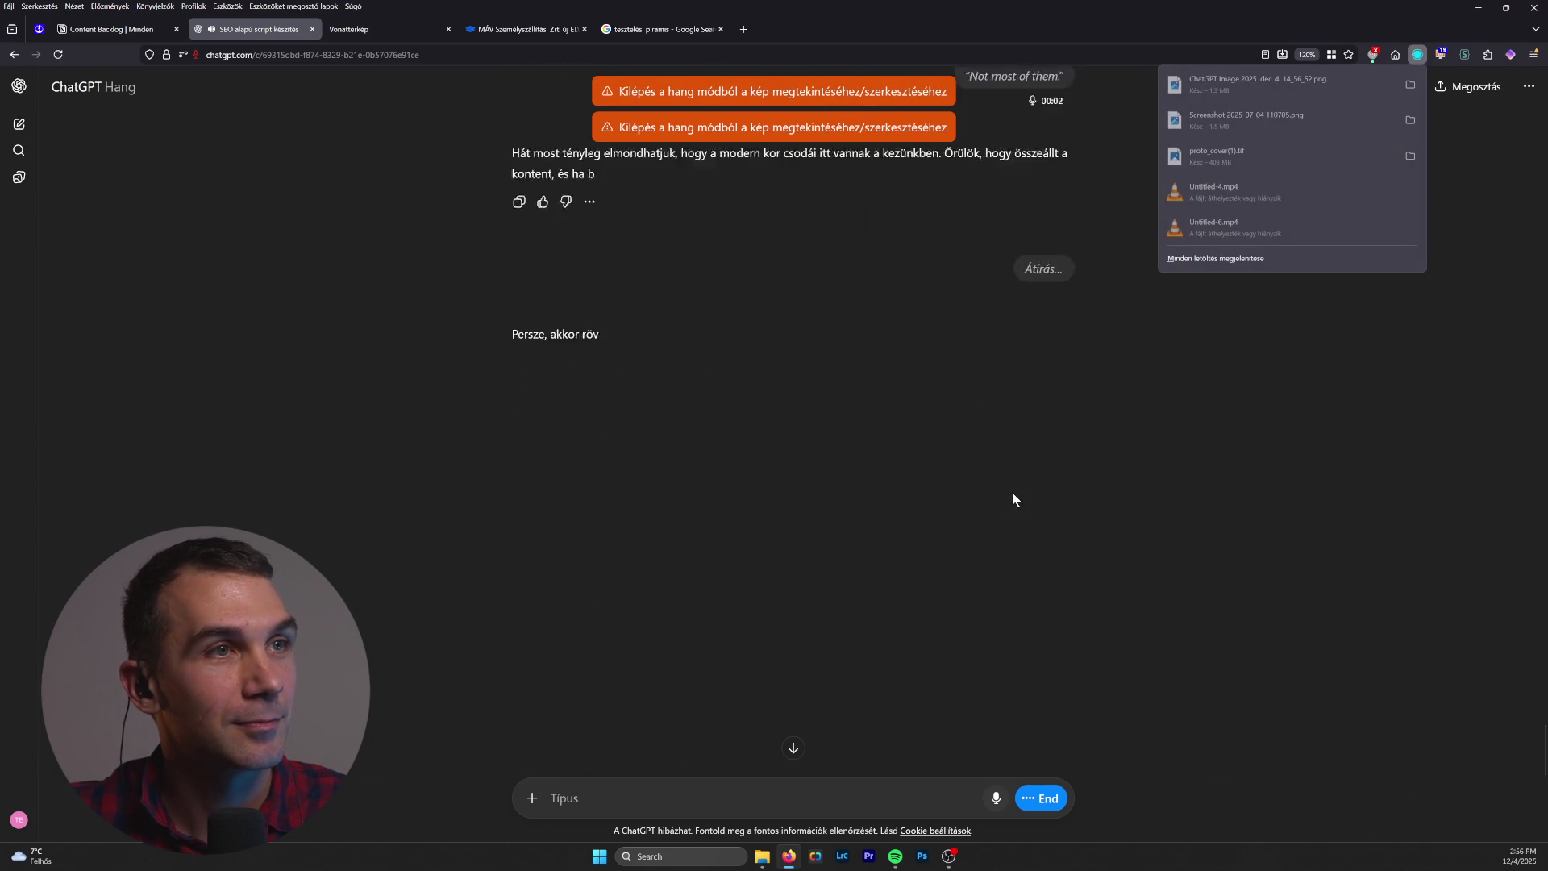
click(1241, 79)
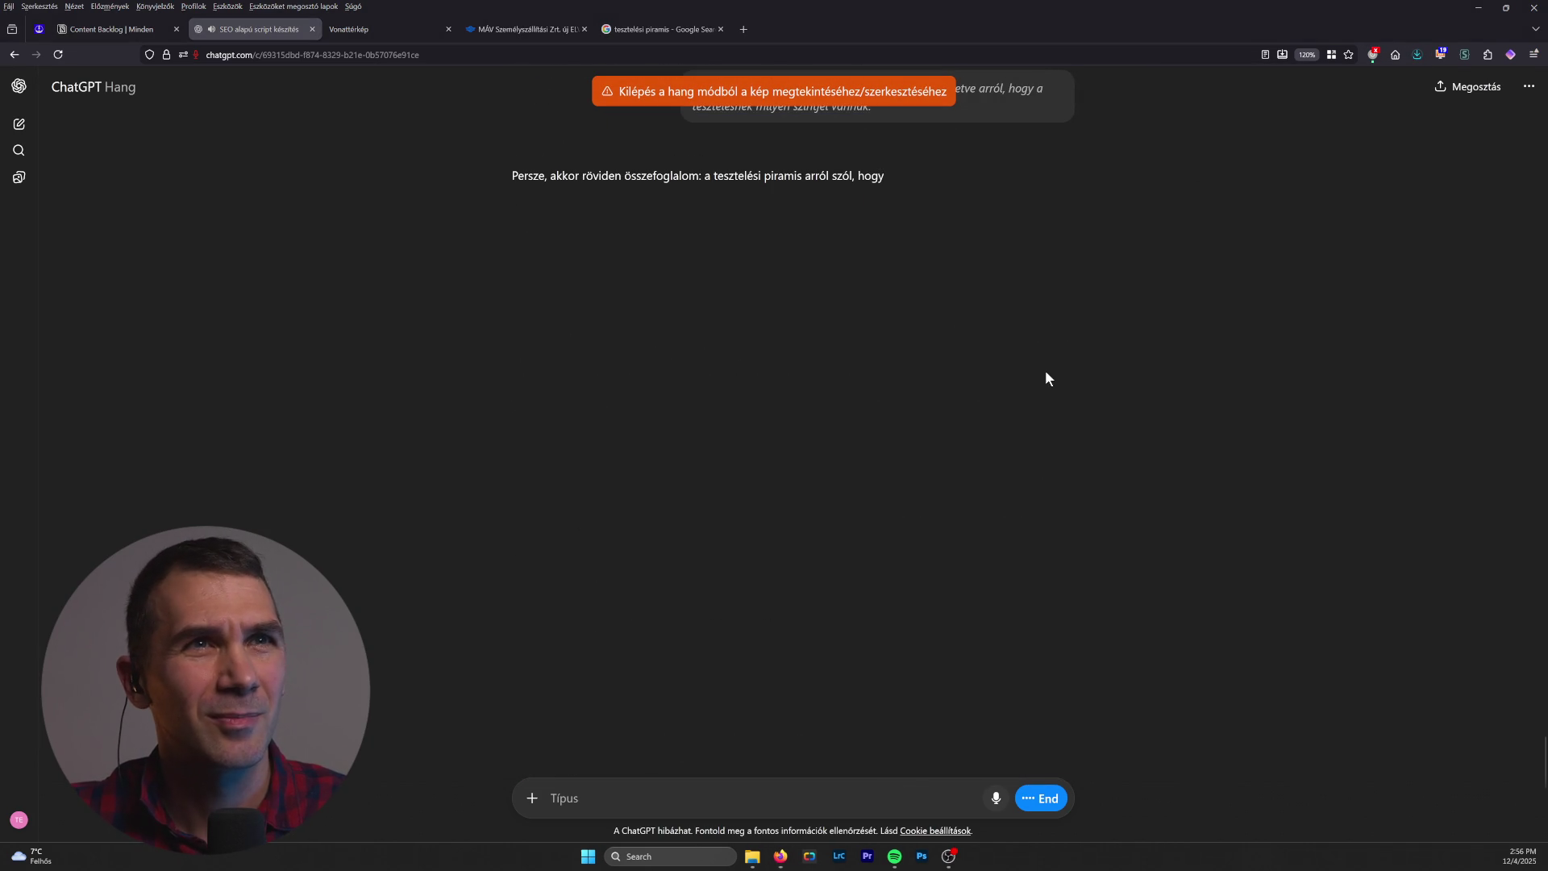
drag(663, 187, 929, 125)
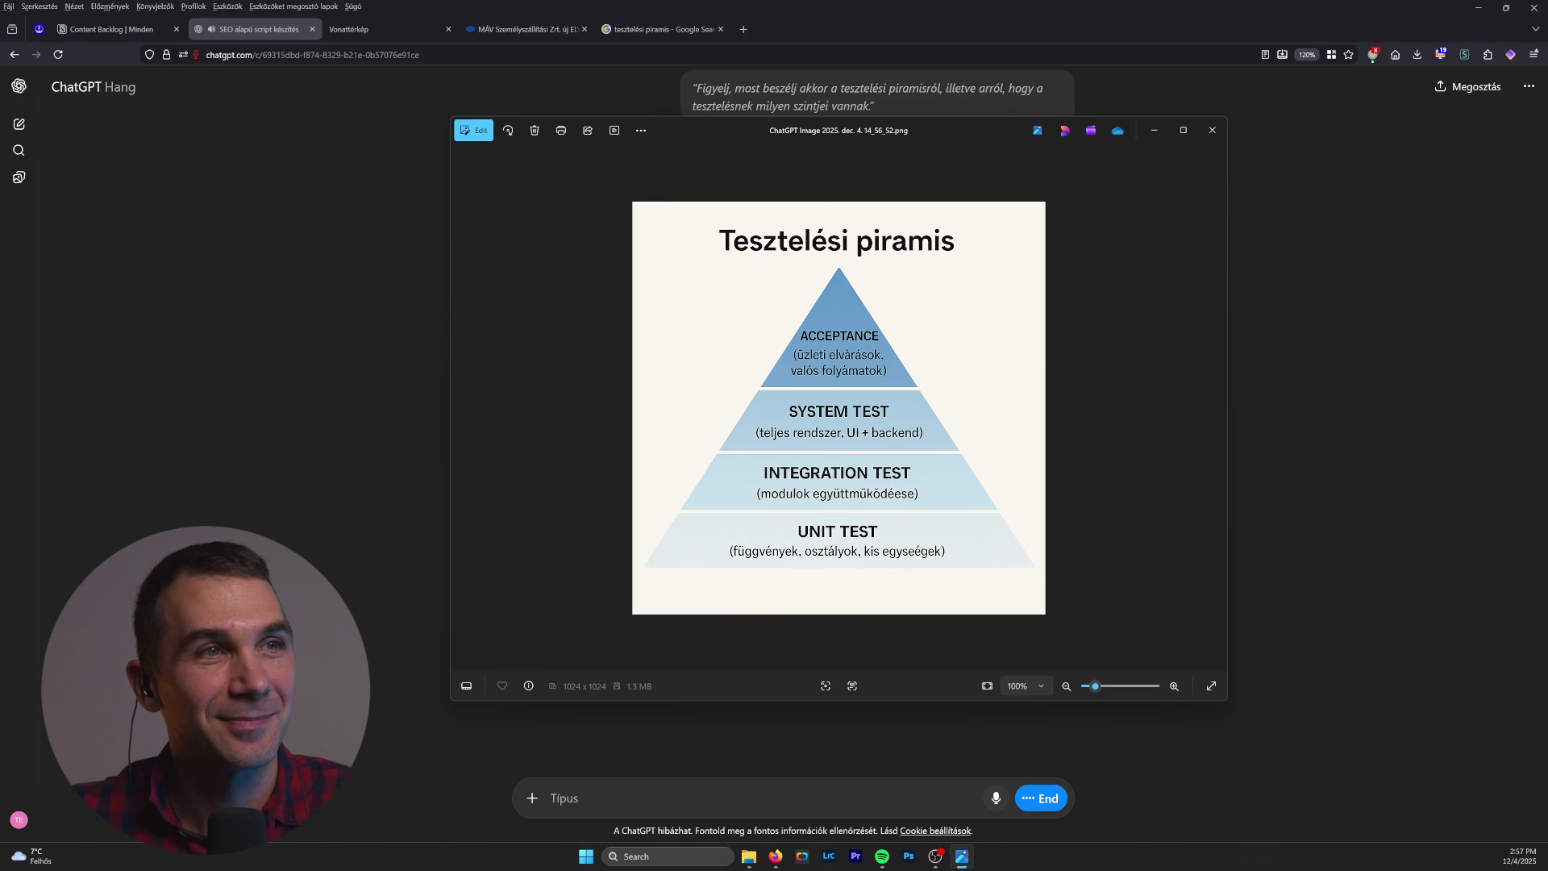
click(1042, 809)
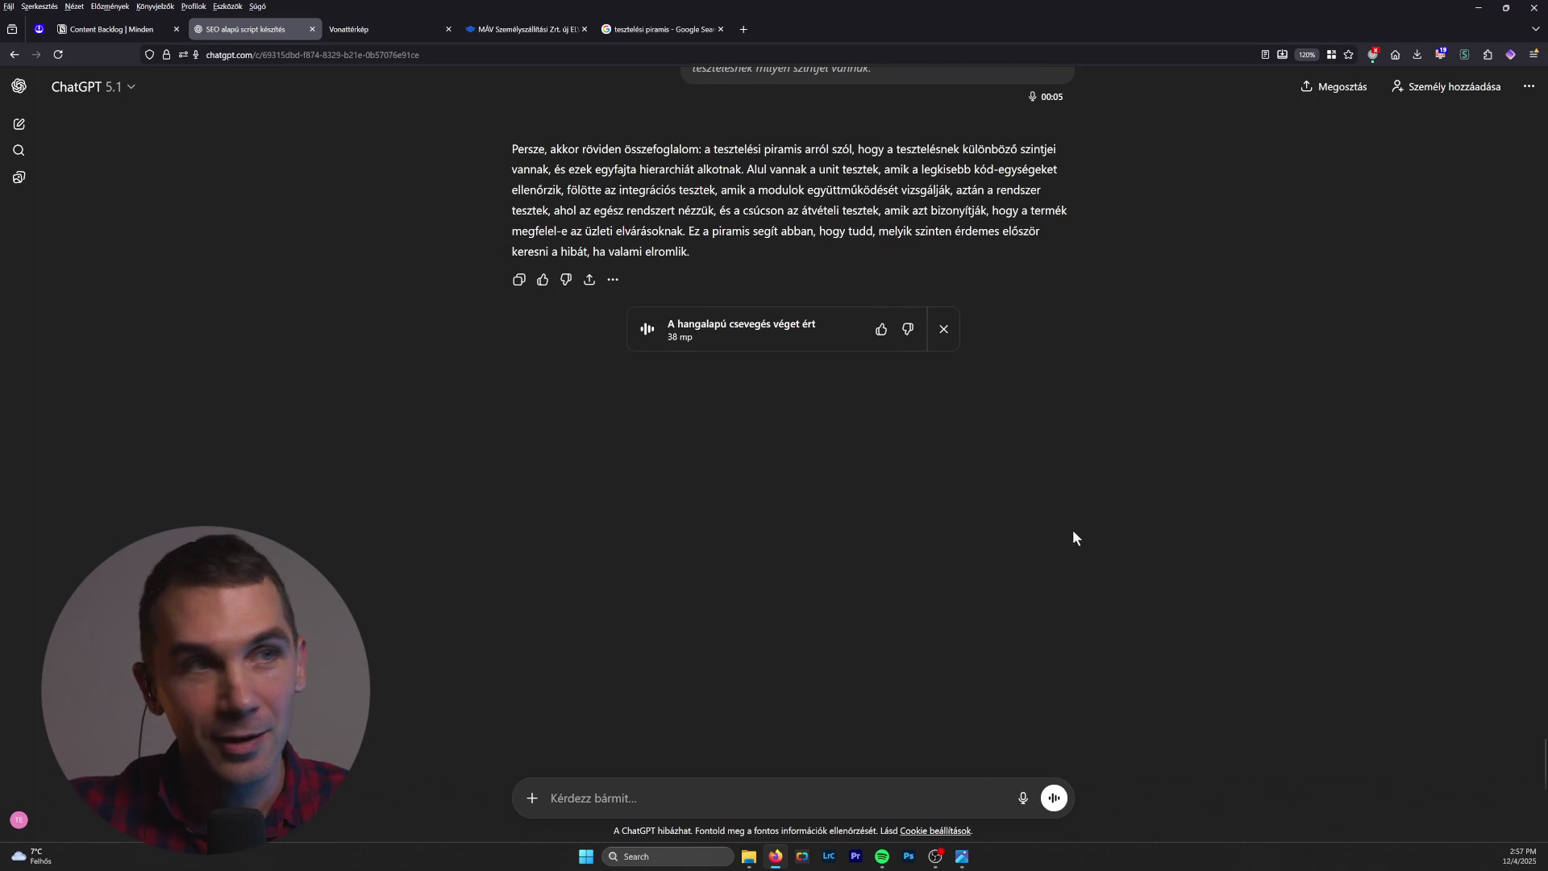
Step: Scroll up through the conversation to review the finished 38-second voice chat
scroll(1082, 631, up, 10)
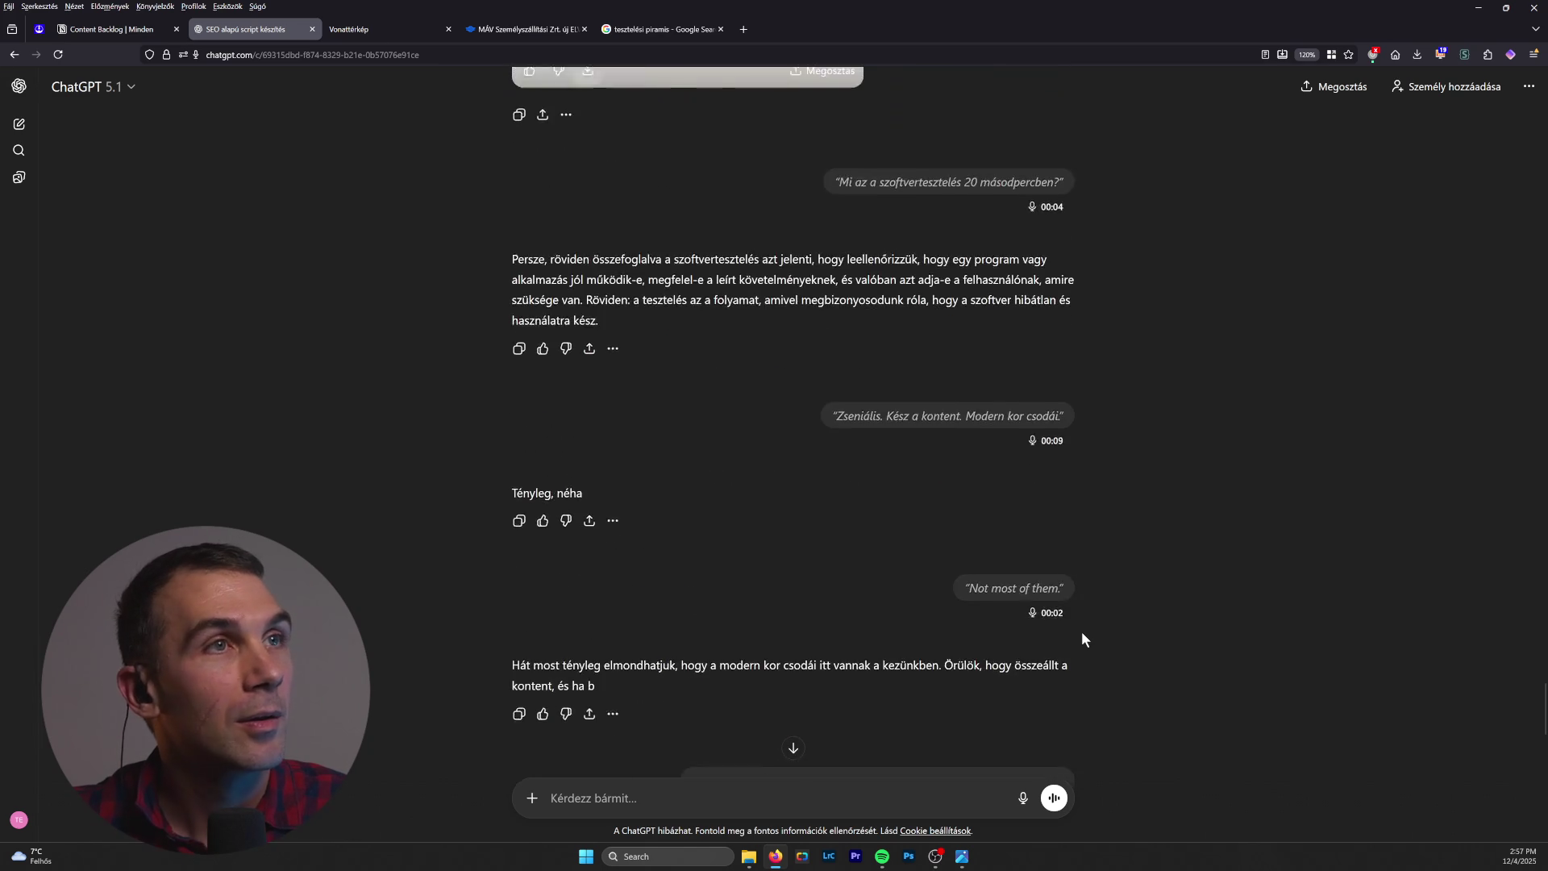
scroll(1082, 633, up, 10)
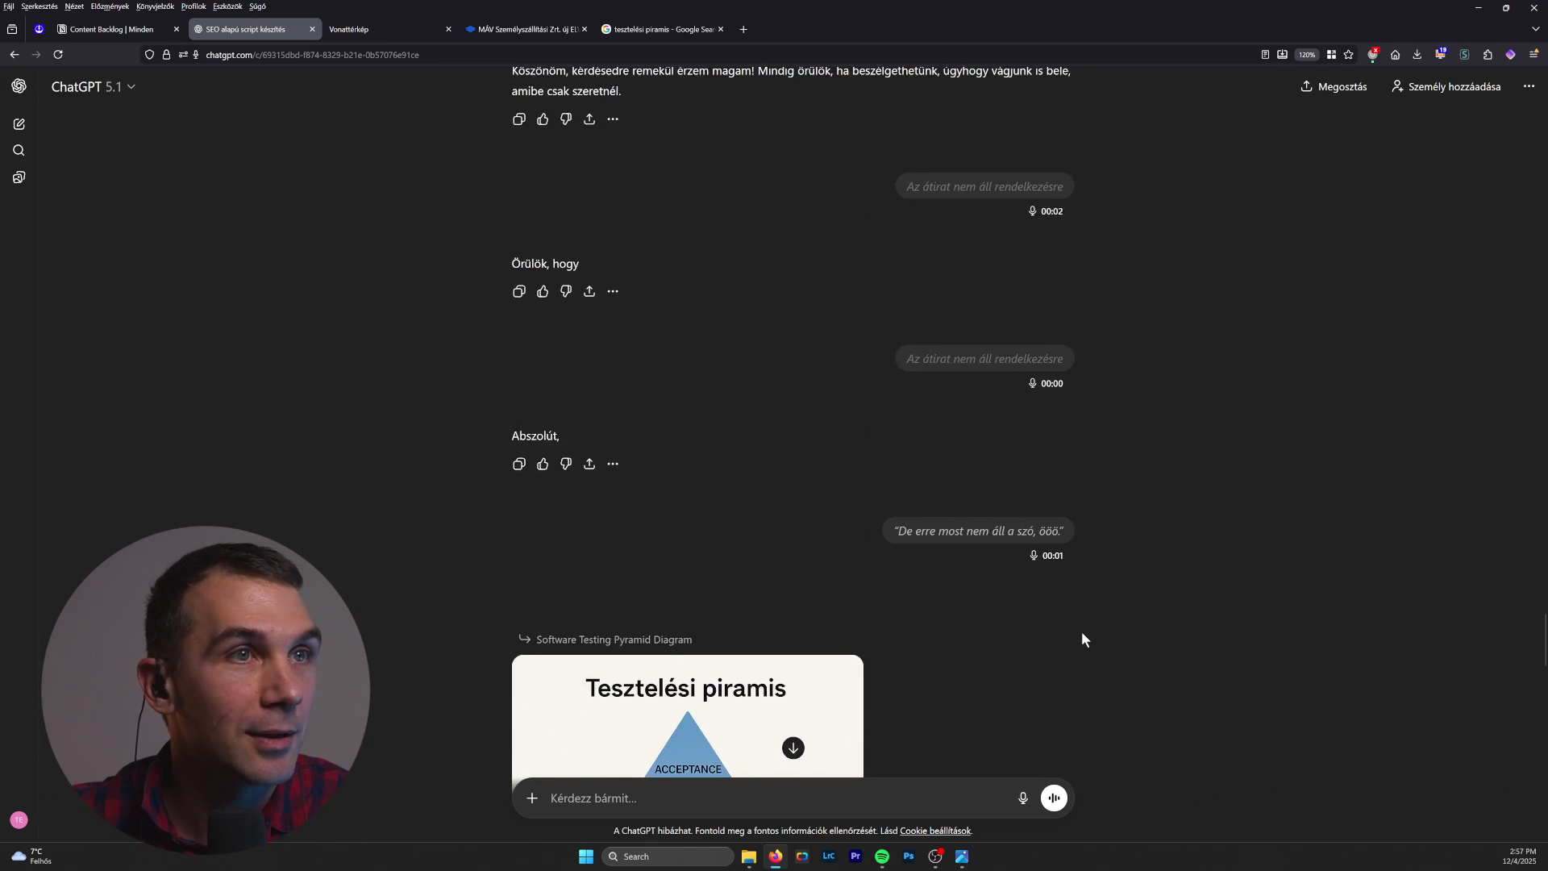
scroll(1081, 631, up, 10)
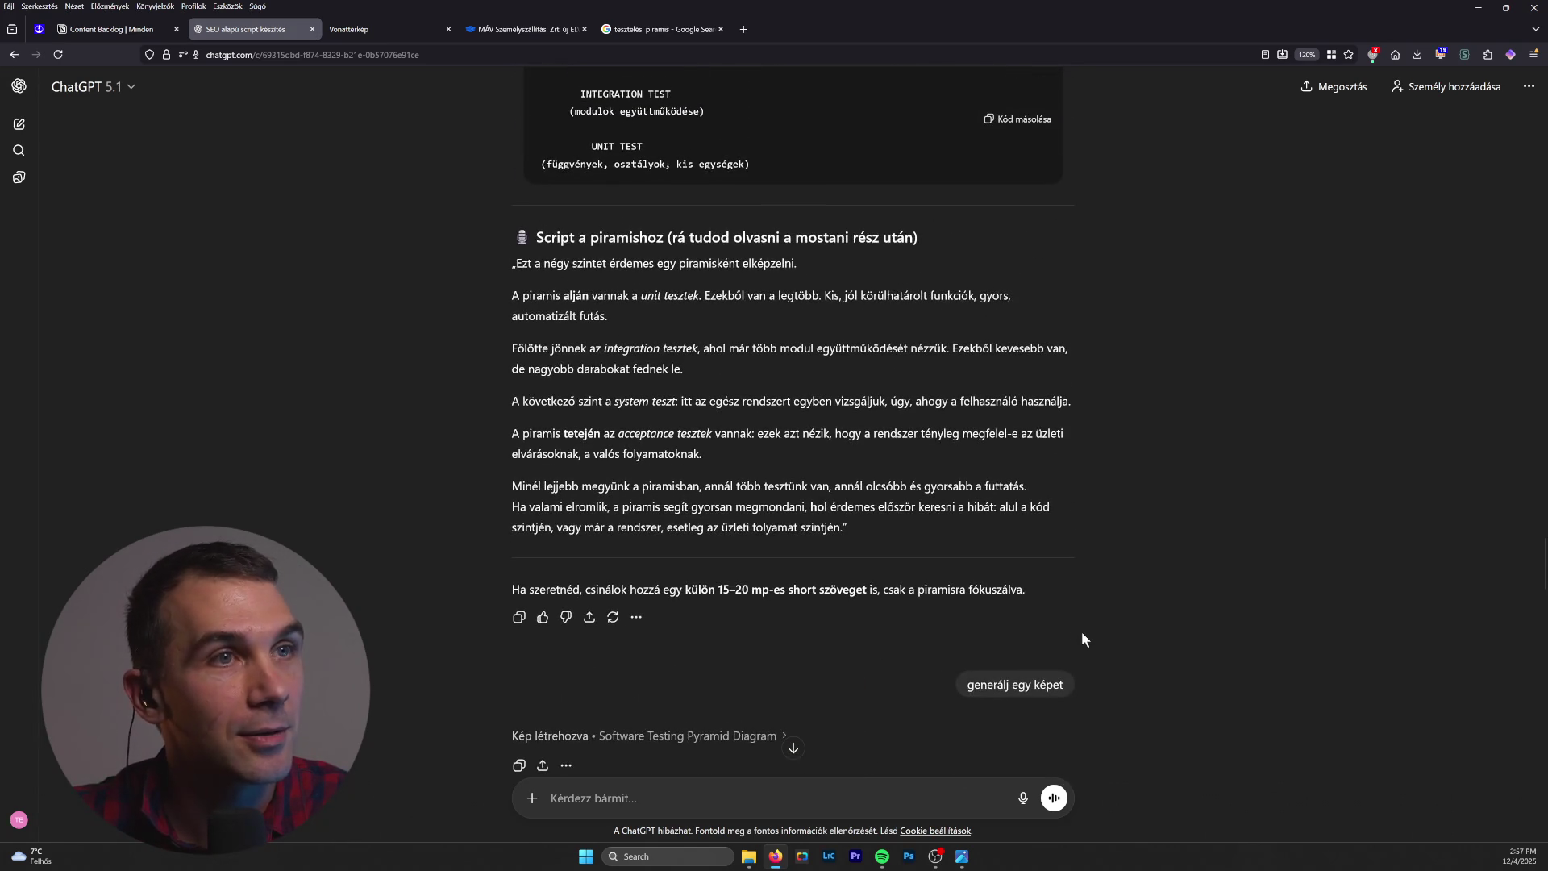
scroll(1082, 631, up, 10)
scroll(1083, 633, up, 1)
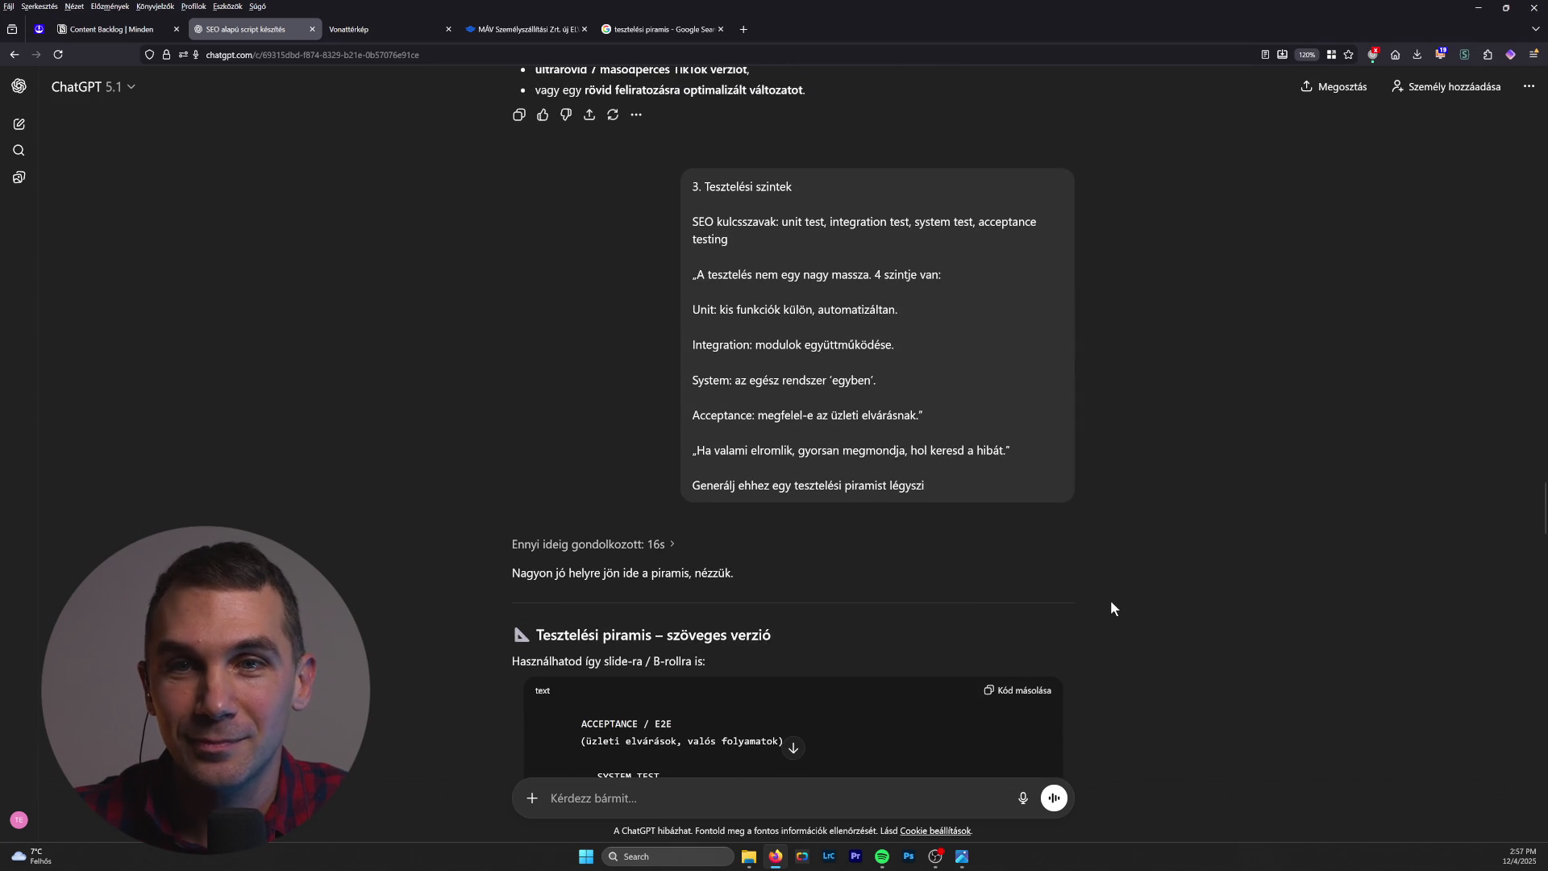
scroll(1105, 588, down, 5)
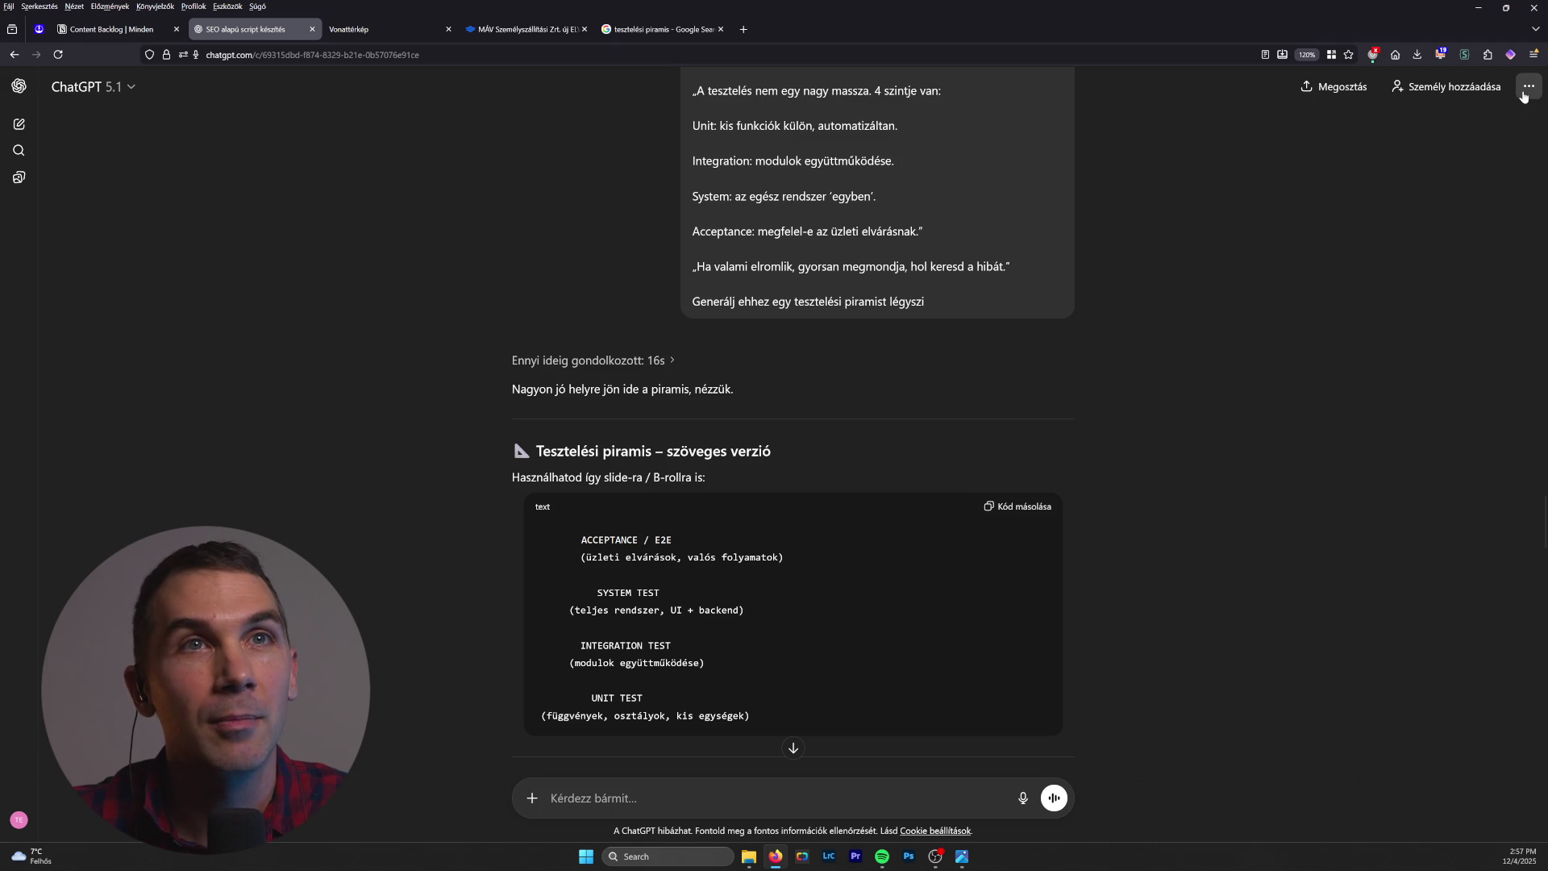
Step: Check the conversation's '...' options menu, then scroll back down to the Tesztelési piramis image
click(1524, 88)
click(1526, 89)
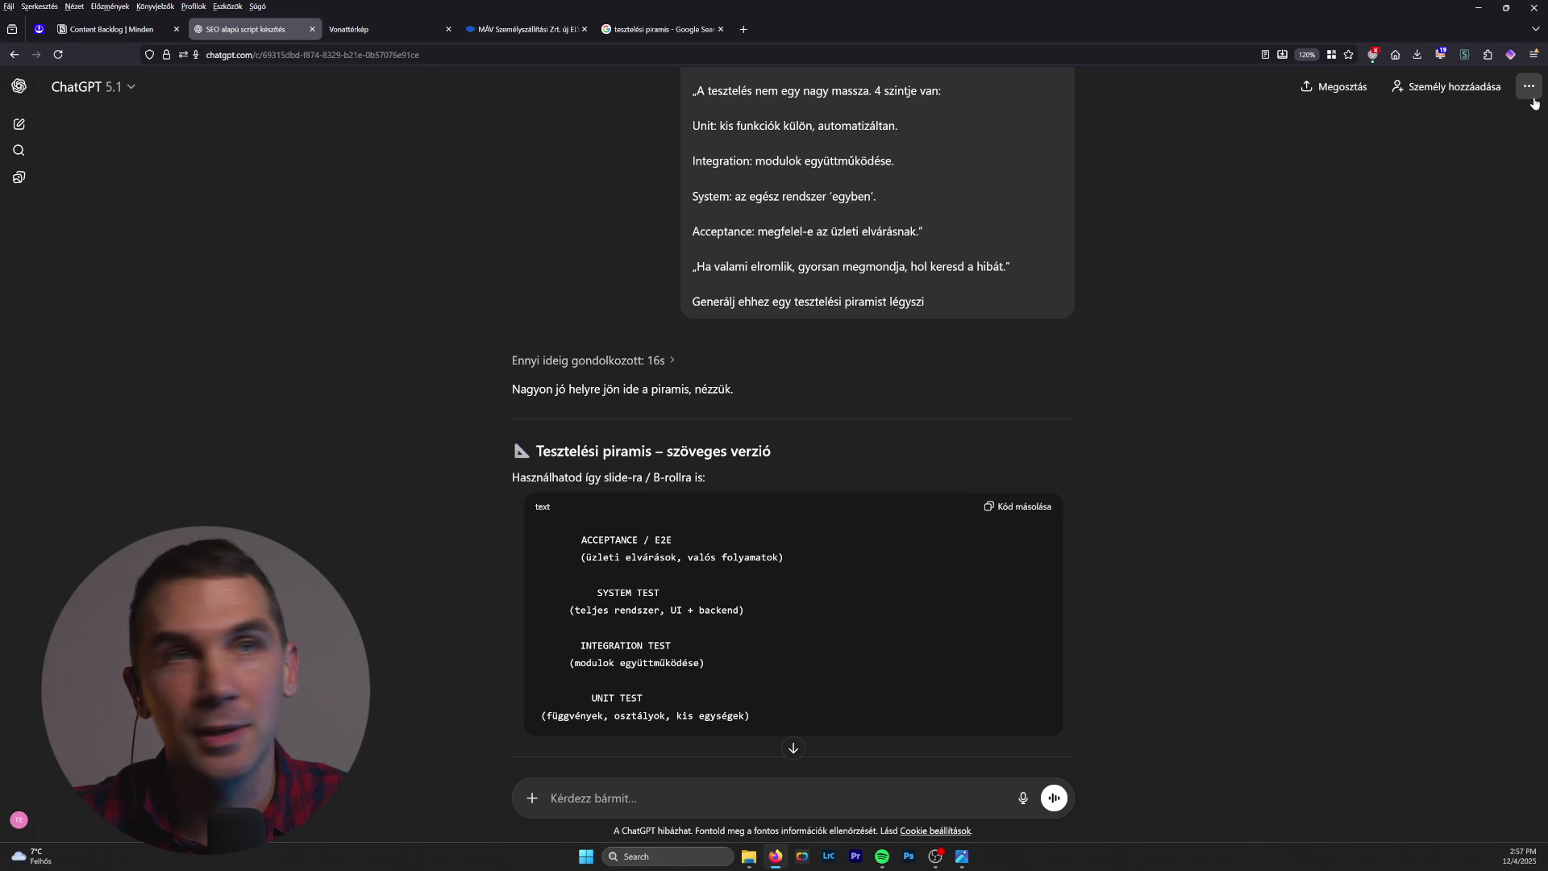
scroll(1196, 505, down, 5)
scroll(1200, 510, down, 14)
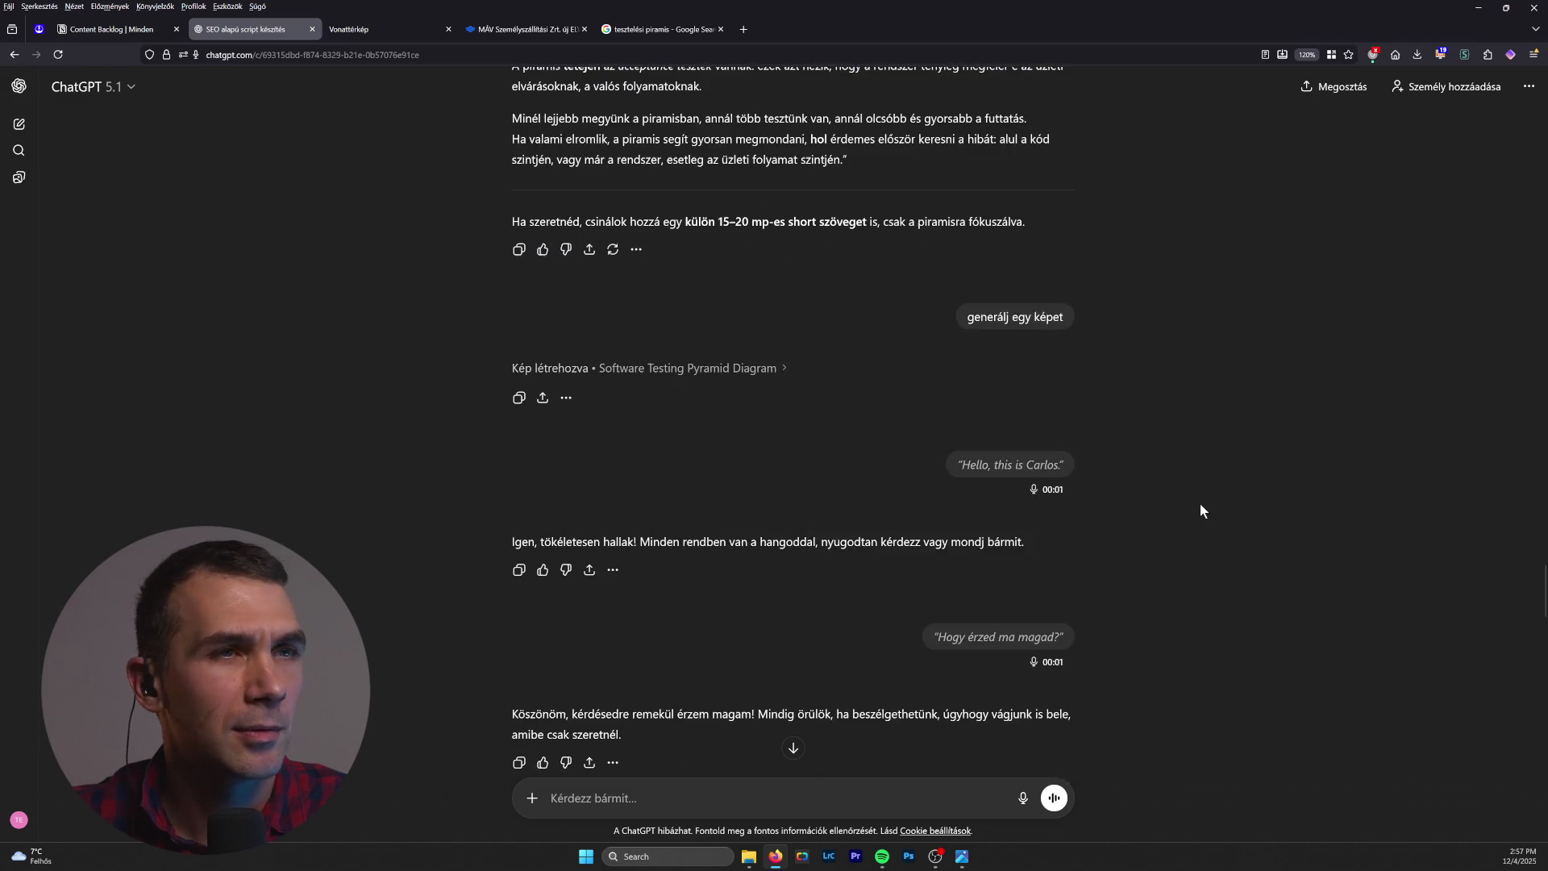
scroll(1201, 505, down, 5)
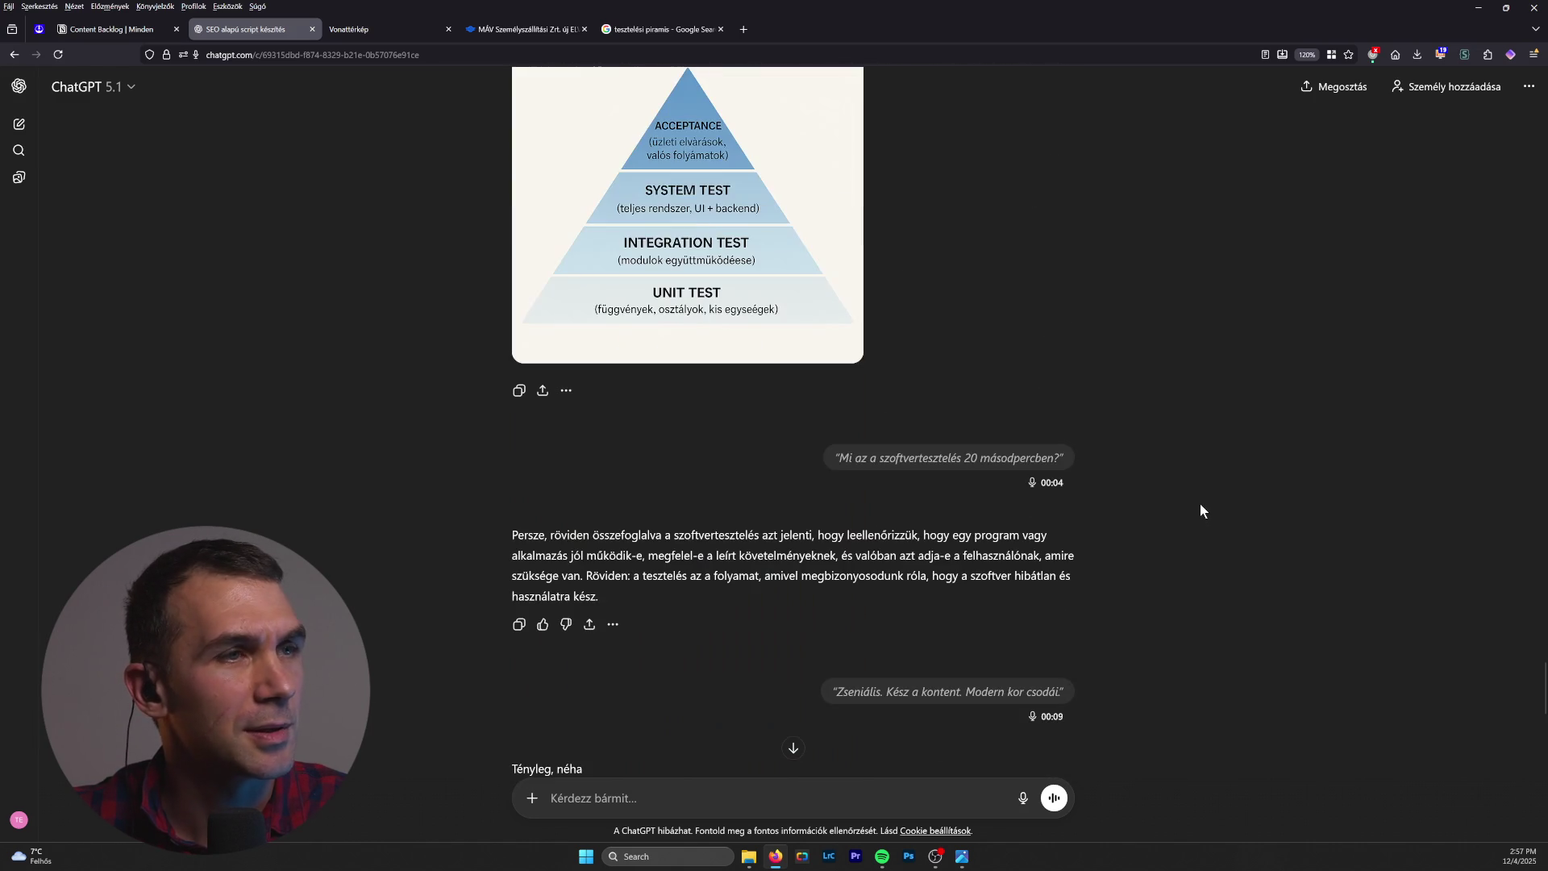
scroll(1201, 505, up, 7)
scroll(1193, 504, down, 3)
scroll(1191, 508, down, 3)
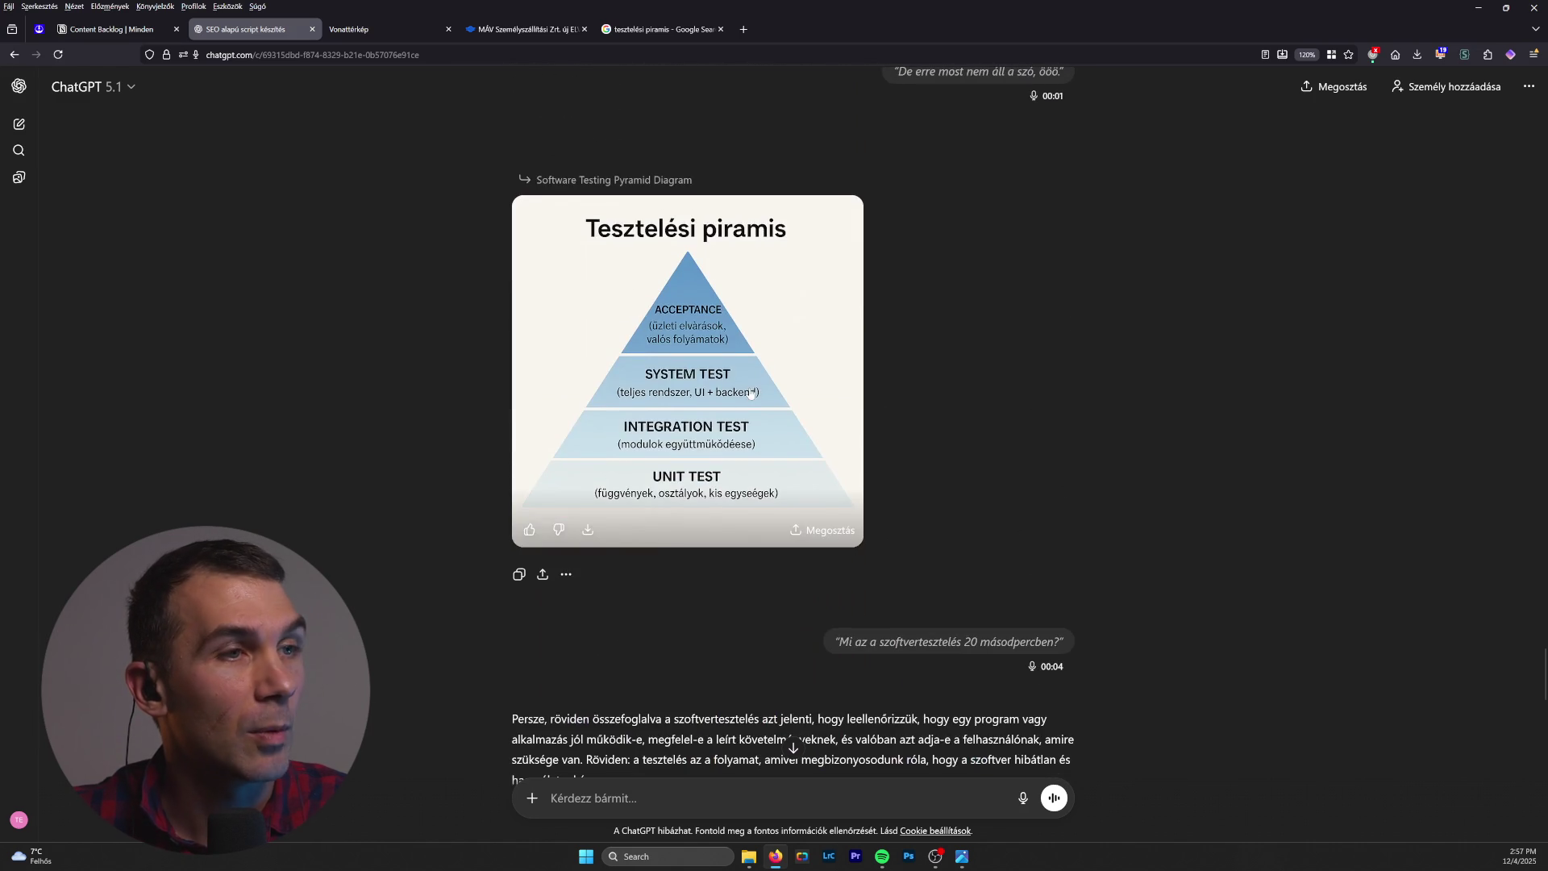
click(767, 393)
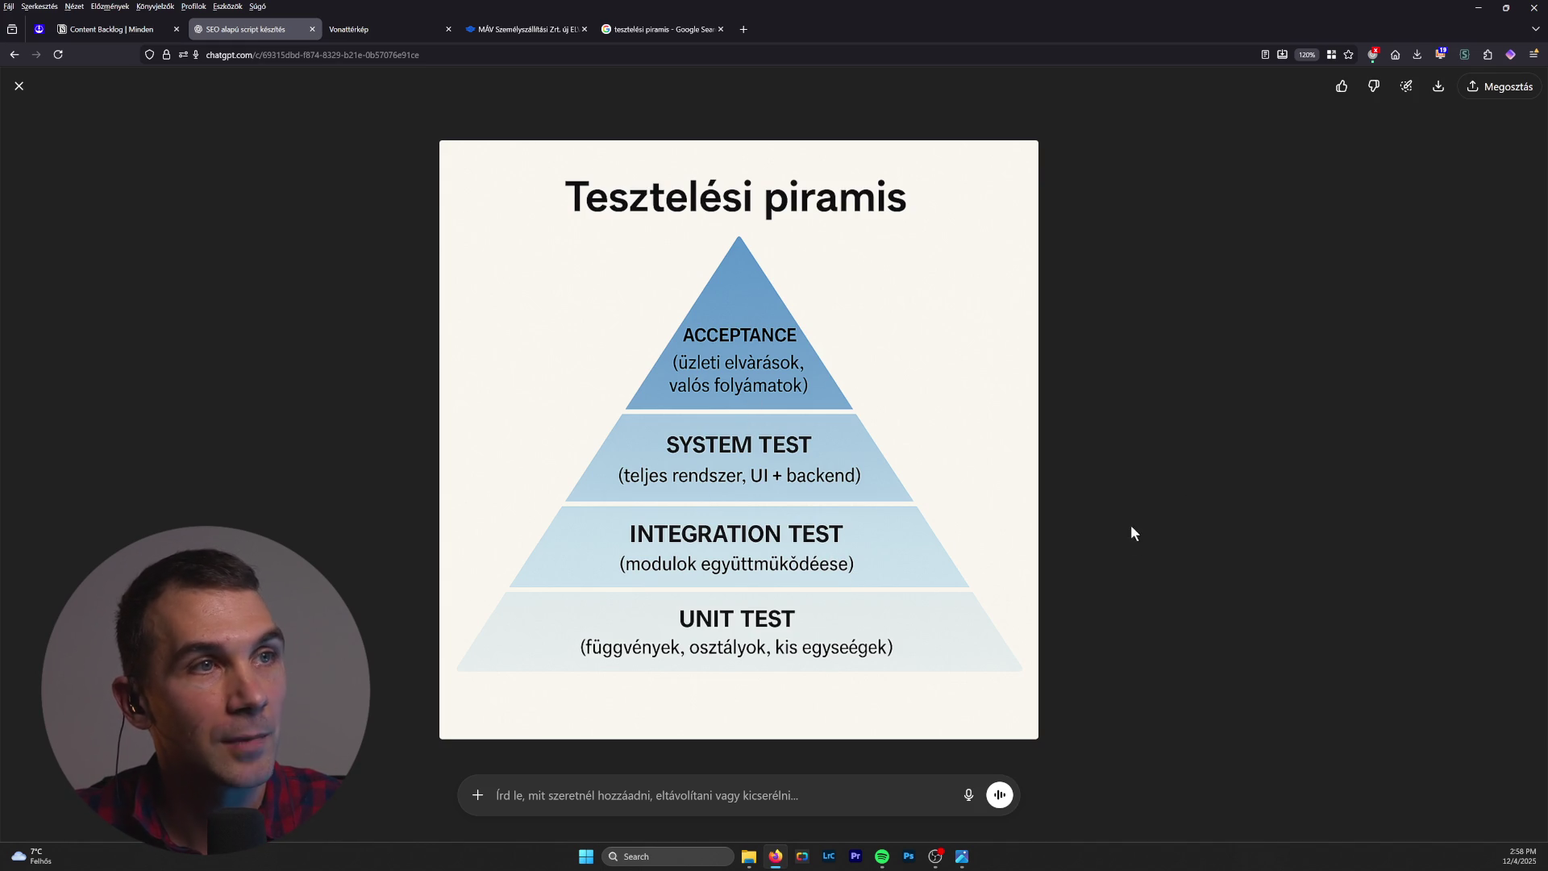
click(20, 91)
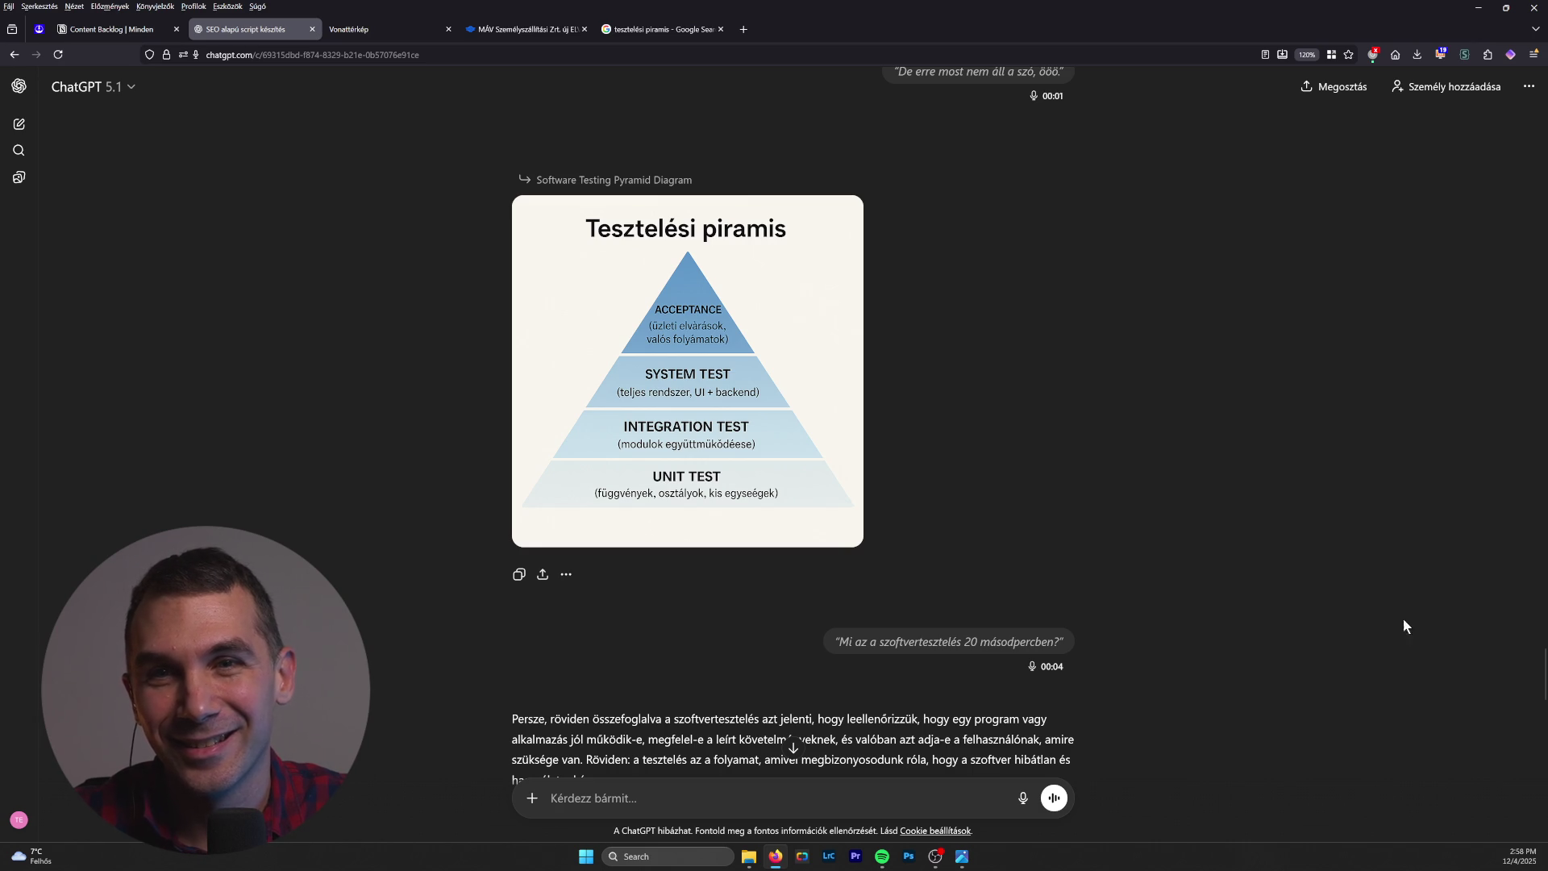
Step: Close the Vonattérkép railway map tab and return to the 'SEO alapú script készítés' conversation
scroll(950, 507, down, 15)
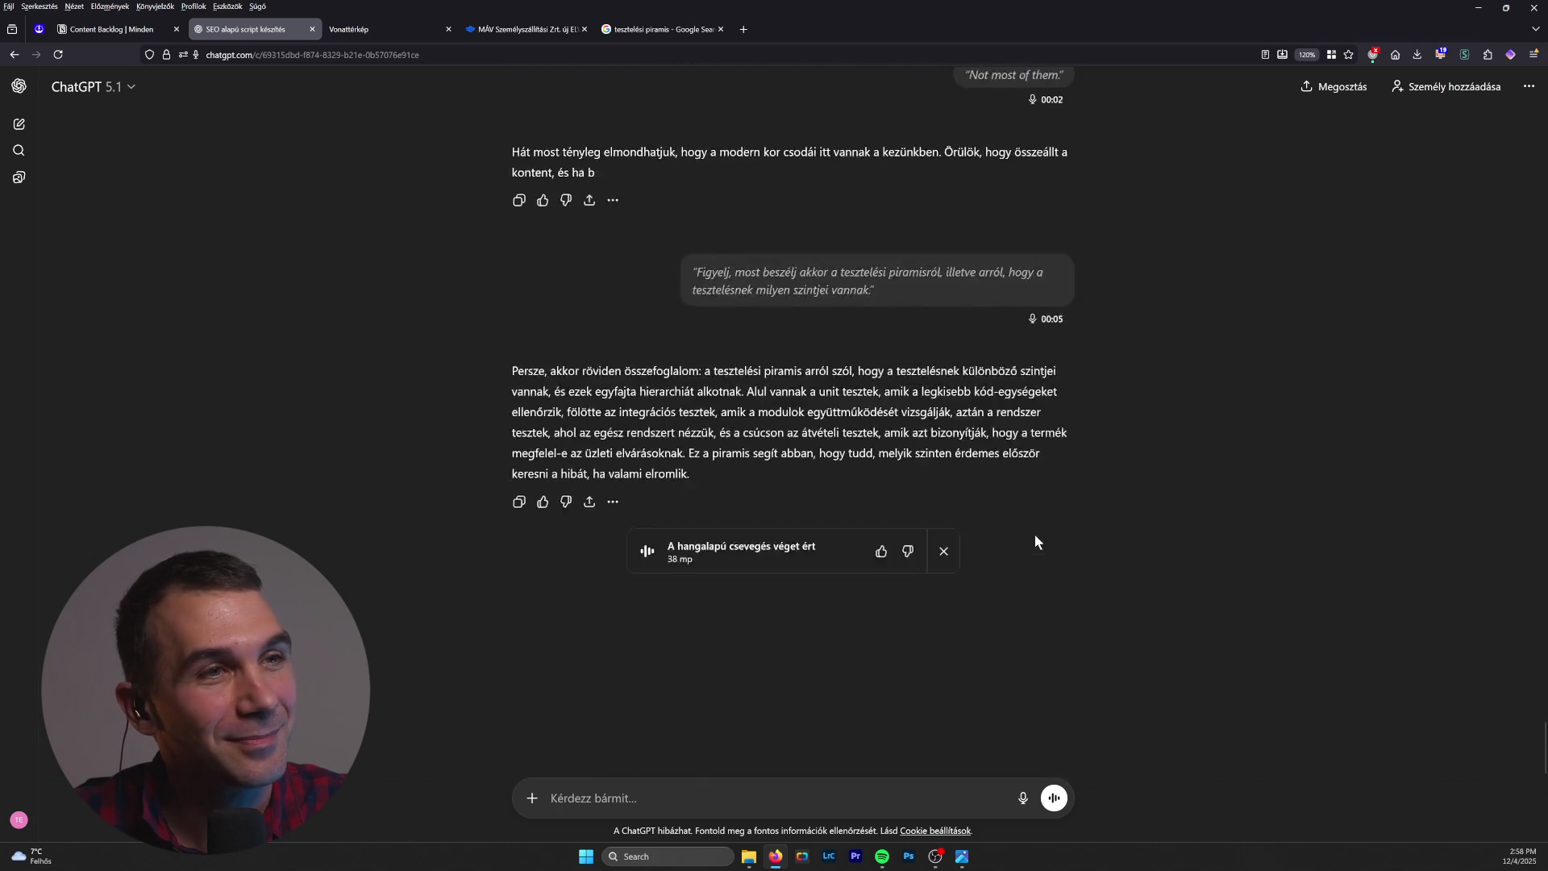
scroll(1035, 536, up, 15)
scroll(1039, 540, up, 10)
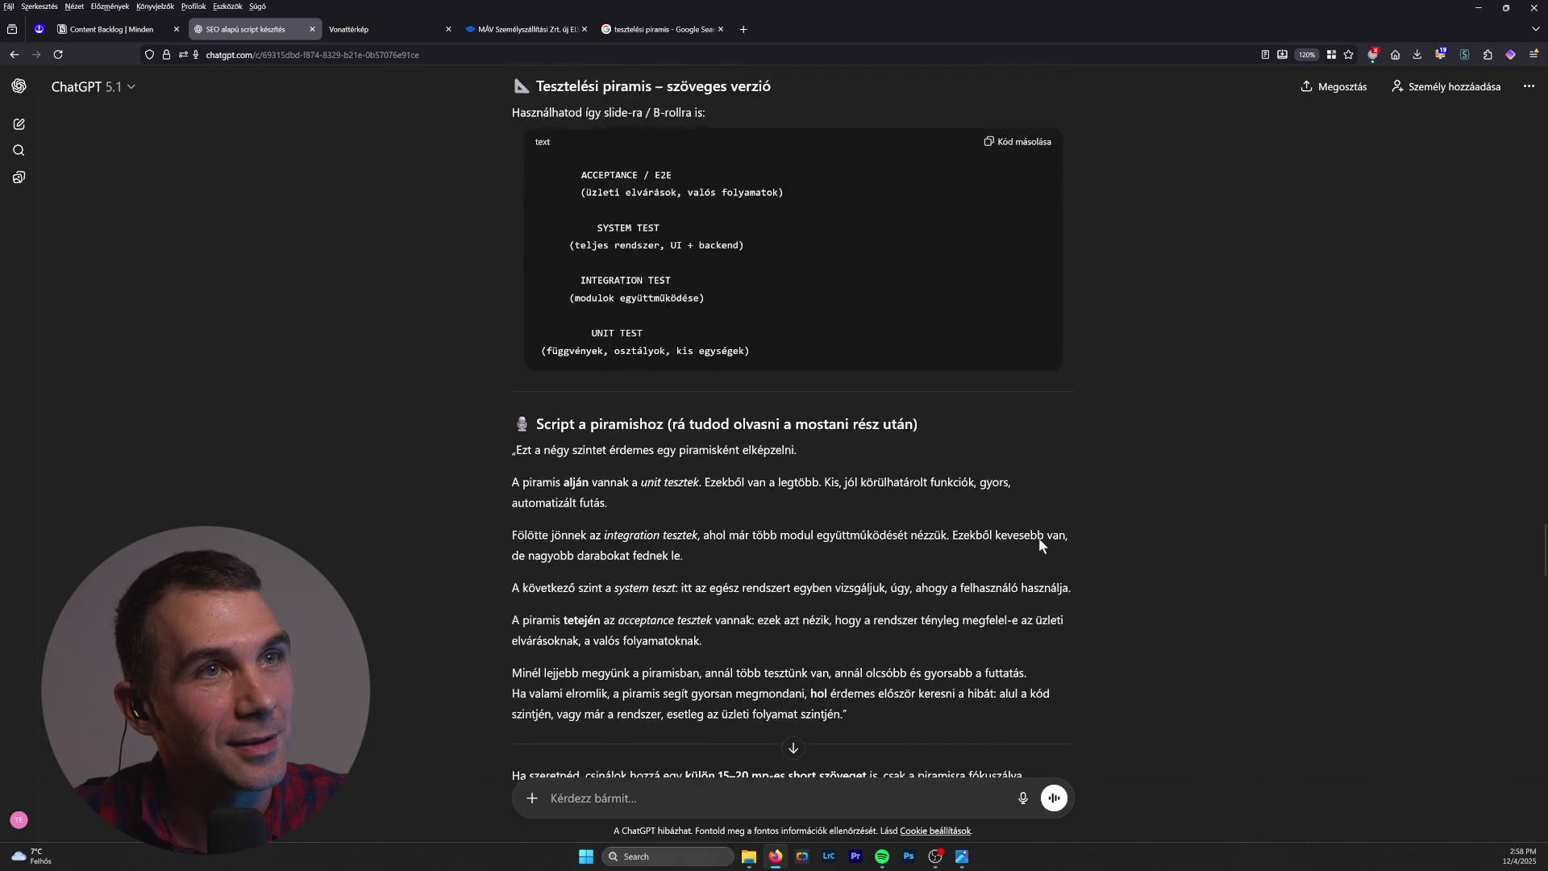
scroll(1039, 545, up, 10)
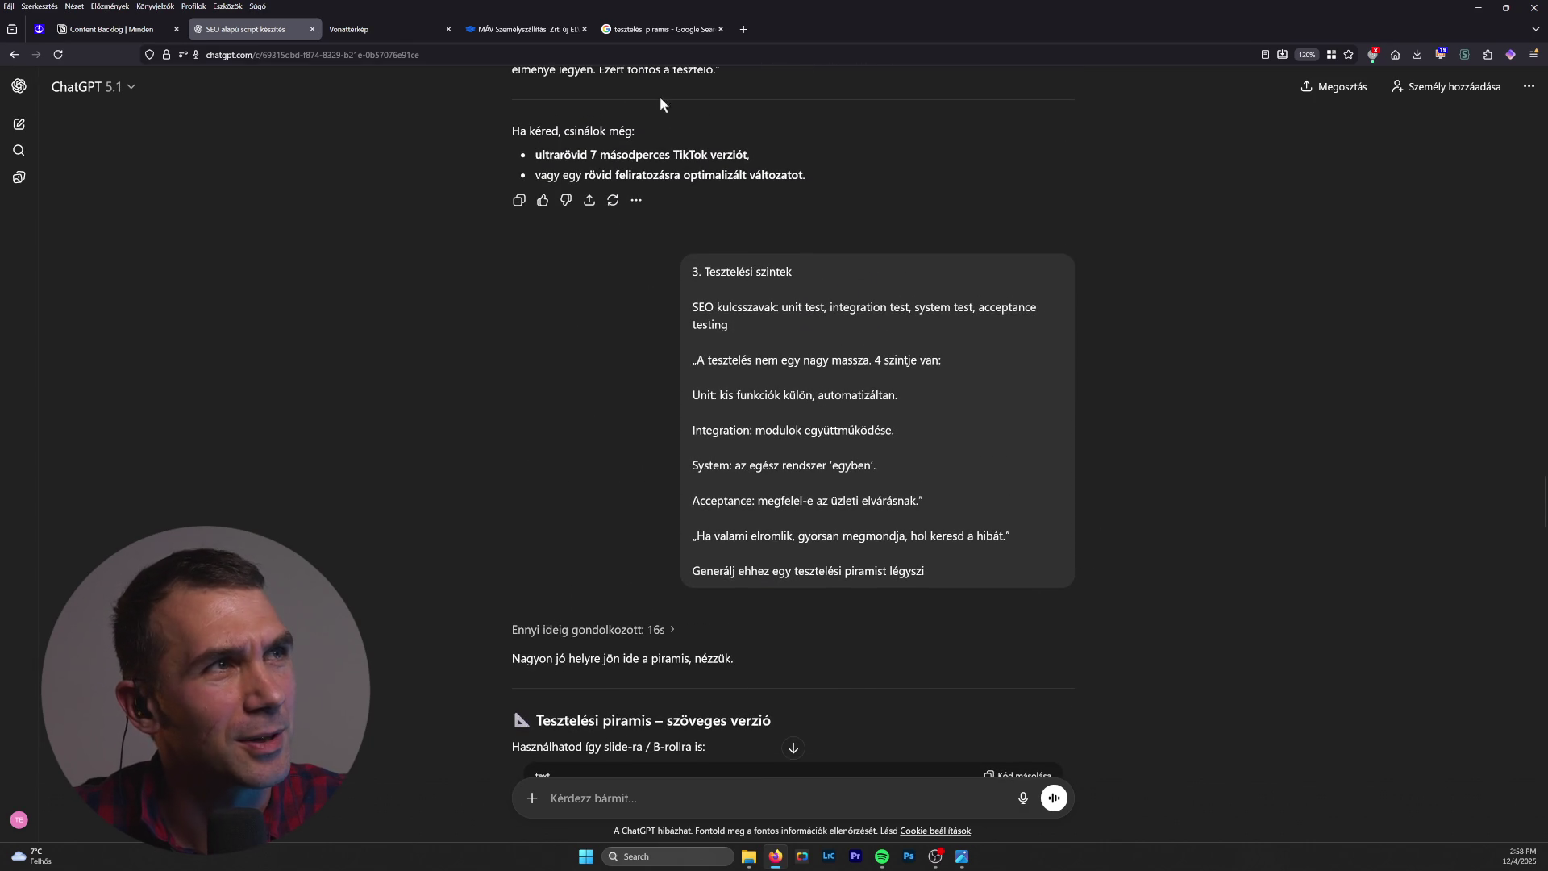
click(390, 29)
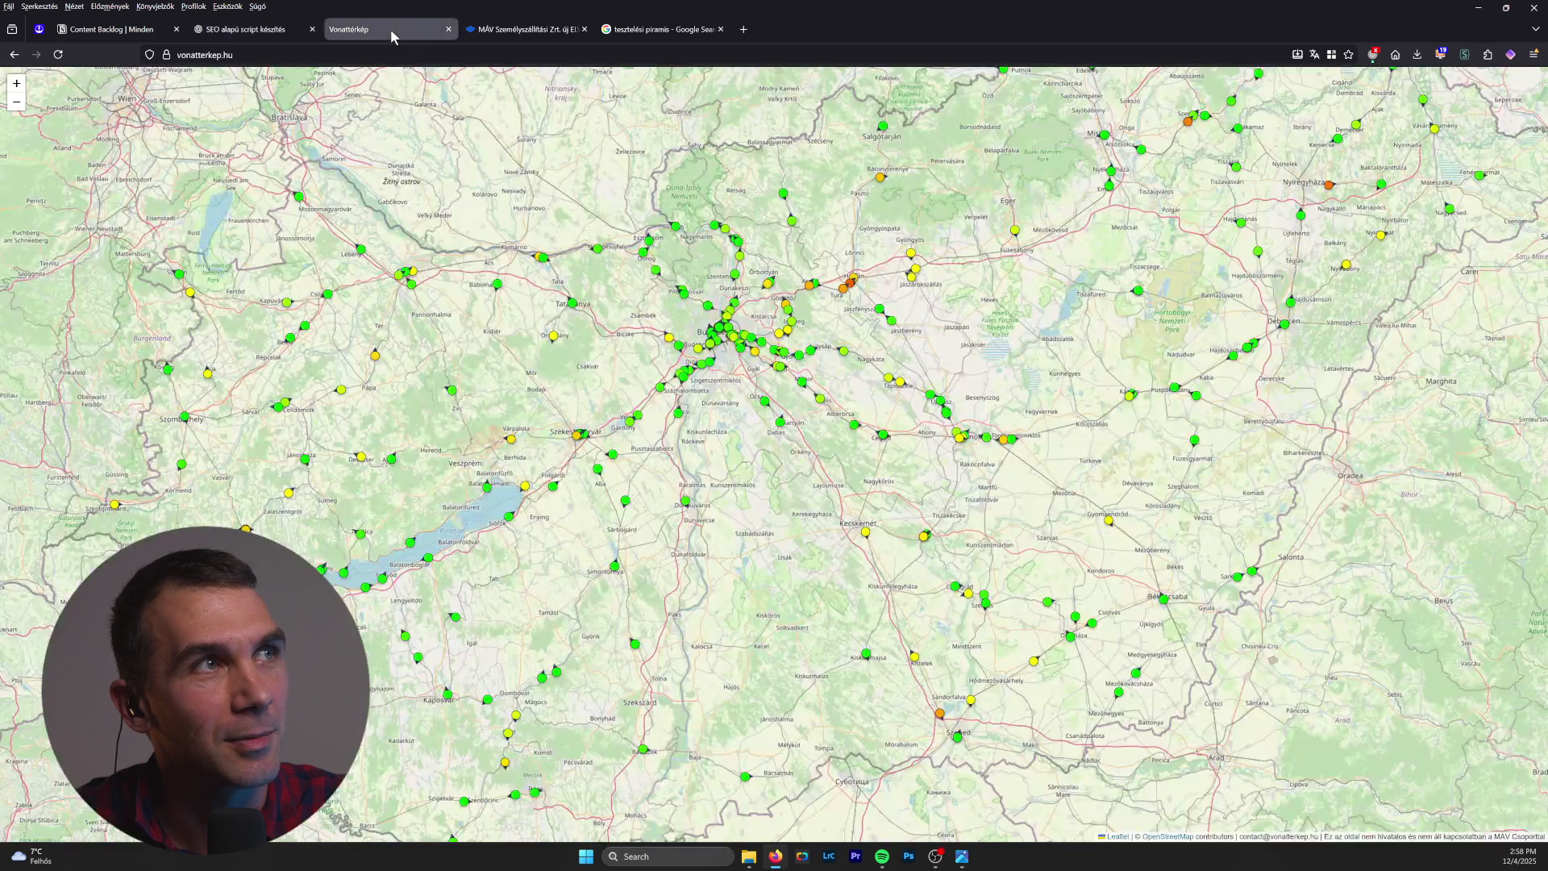
click(448, 29)
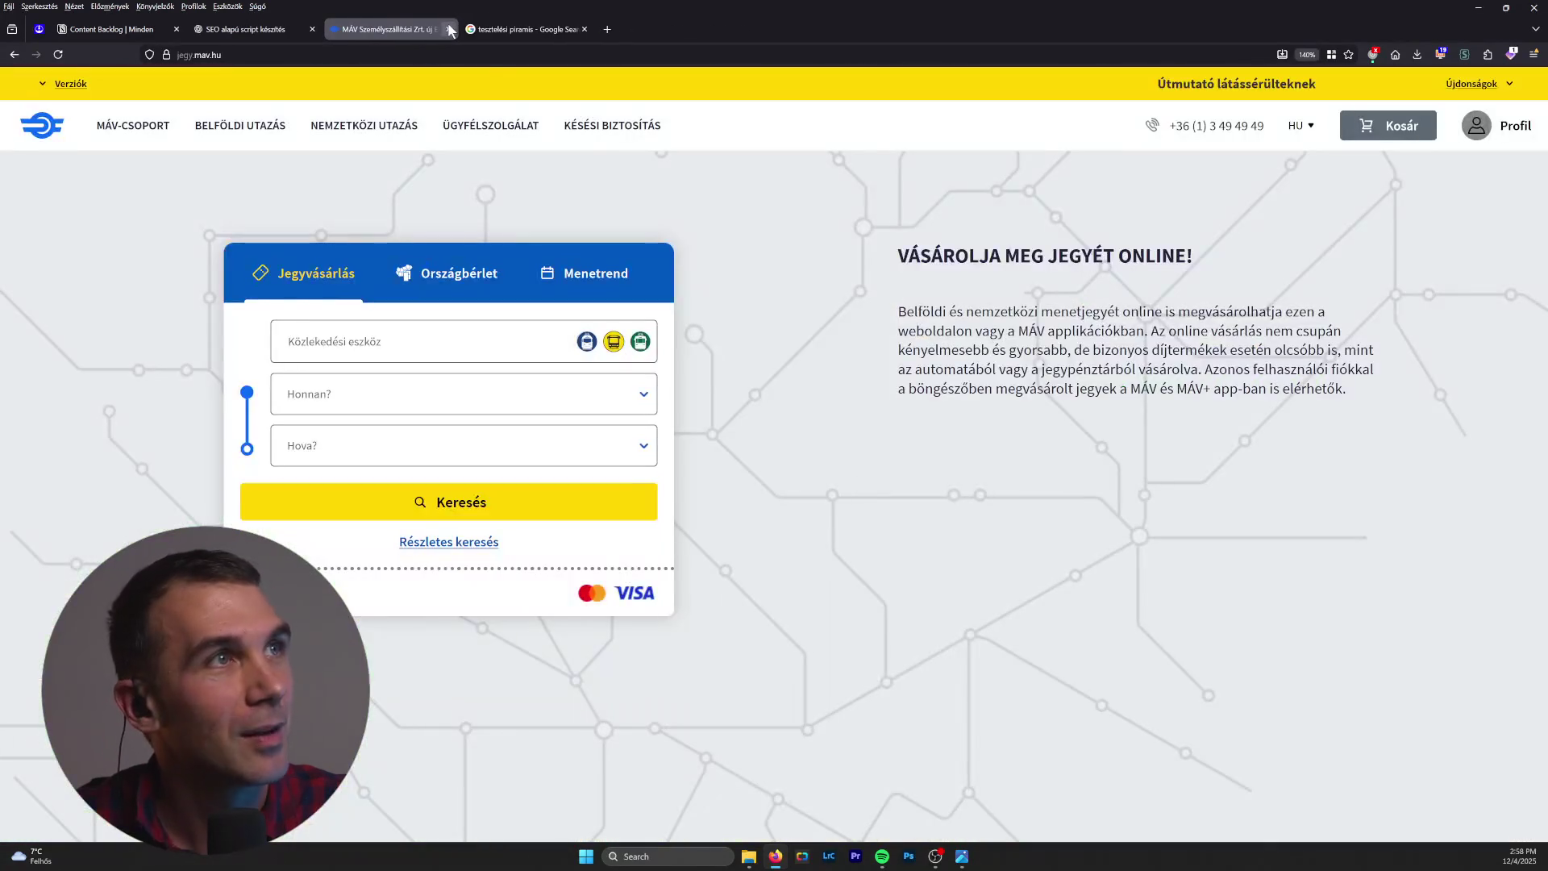
click(284, 27)
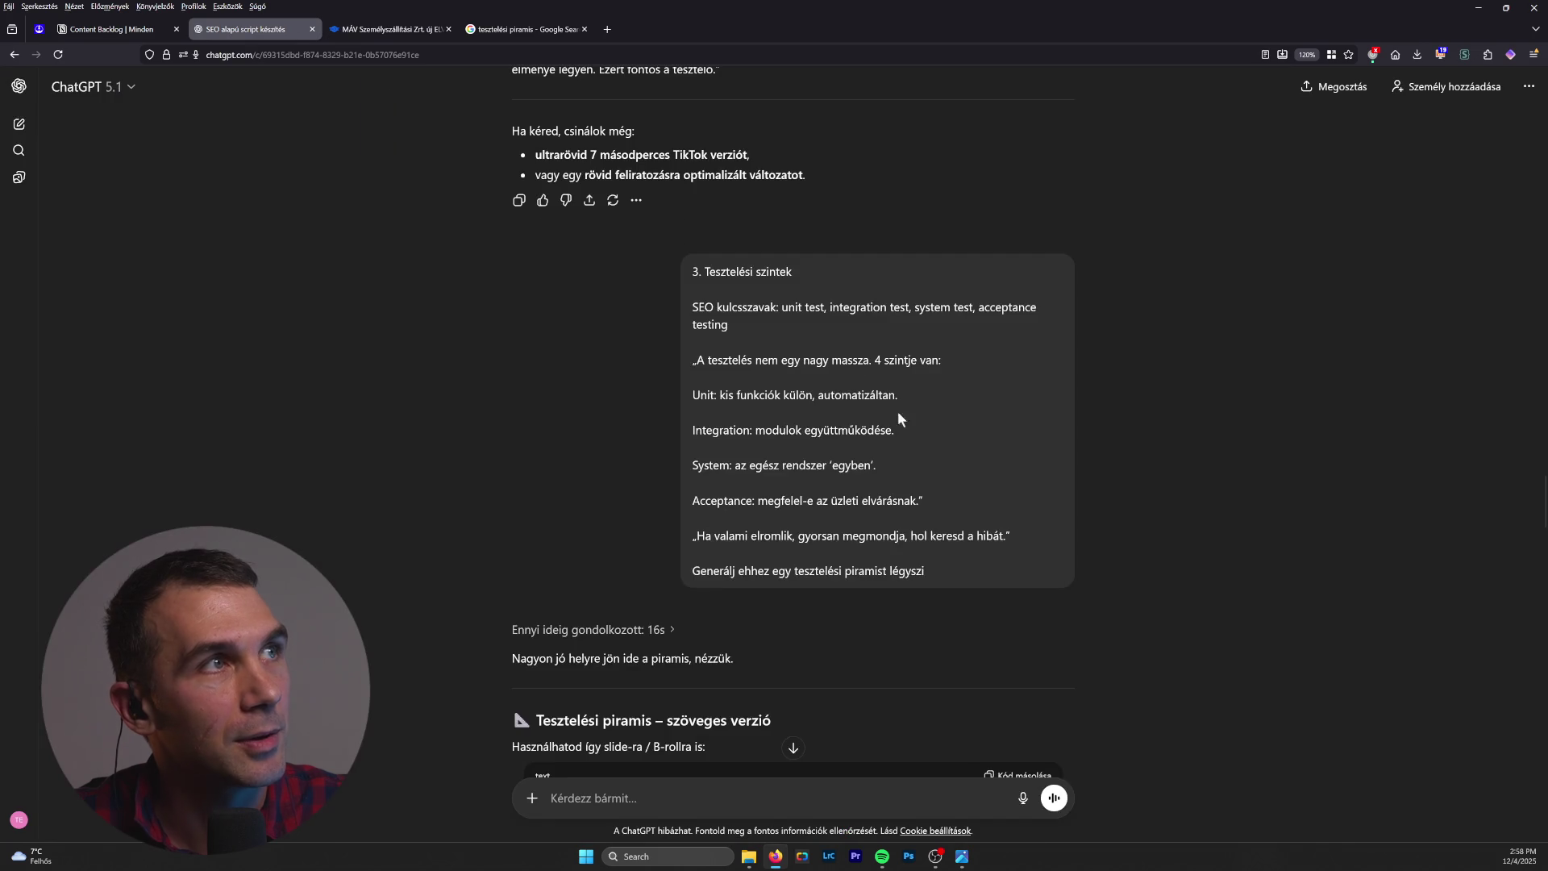
Step: After scrolling the conversation, bring the Photos window with the Tesztelési piramis PNG to the front
scroll(908, 428, up, 15)
scroll(909, 434, up, 15)
scroll(909, 434, up, 5)
scroll(908, 434, down, 6)
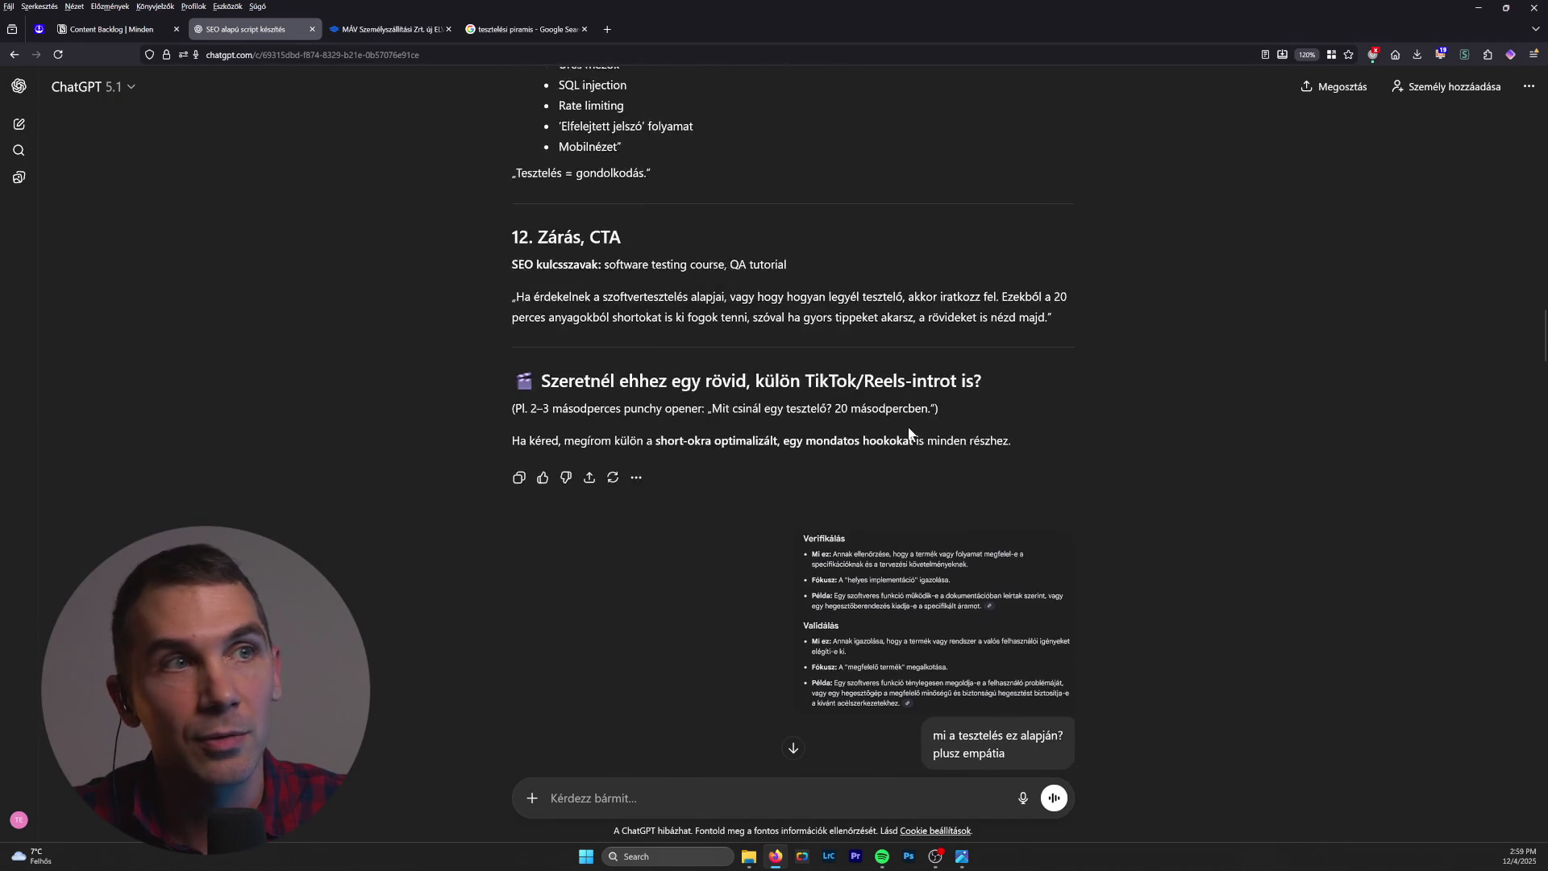
scroll(909, 434, down, 1)
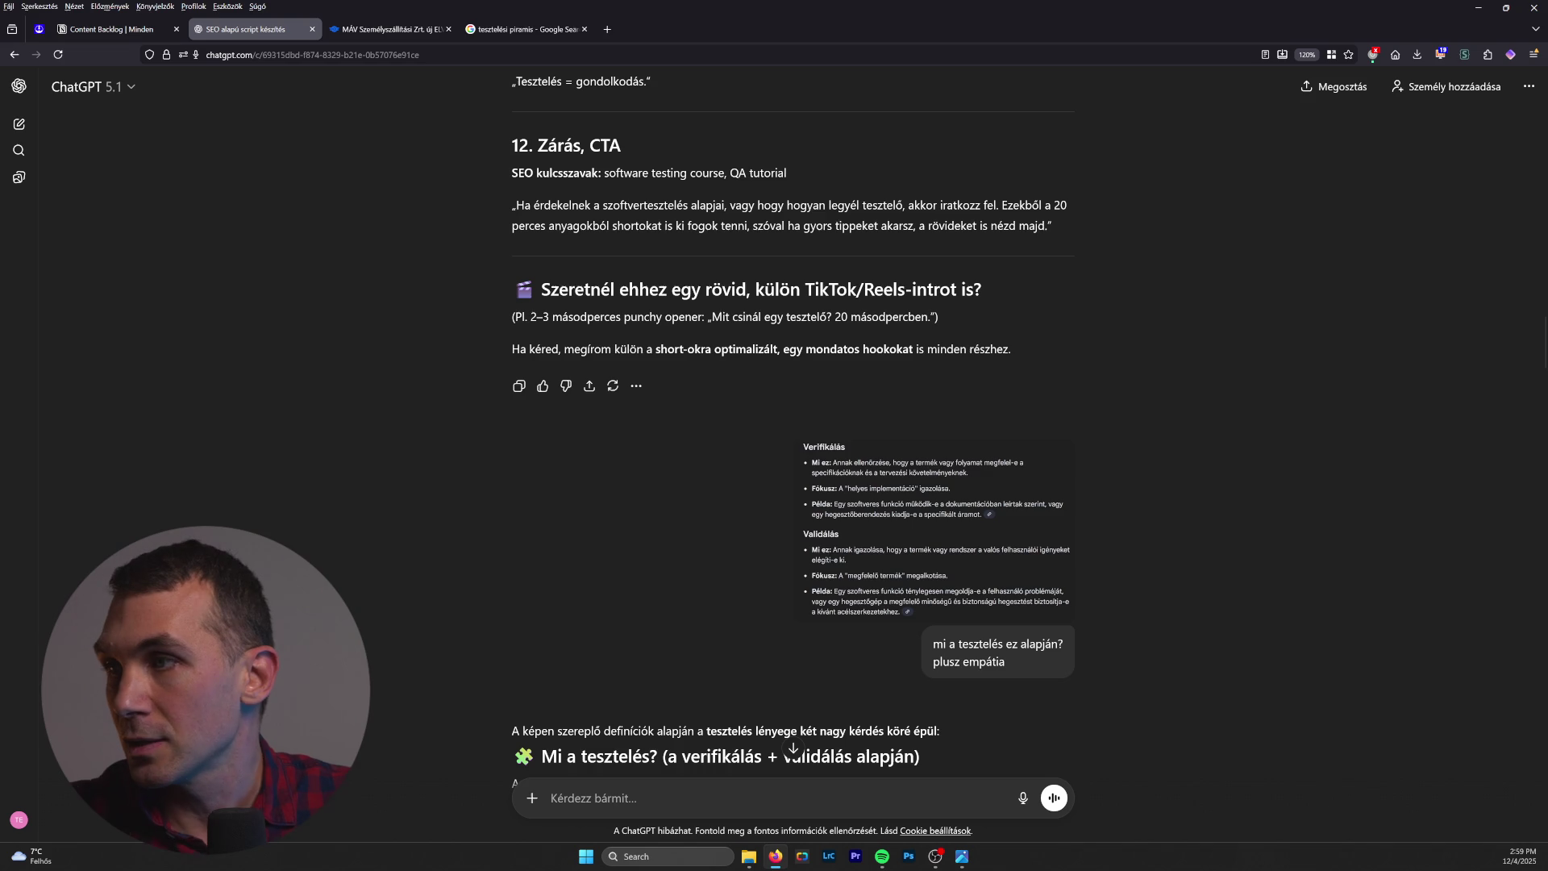
key(alt+Tab)
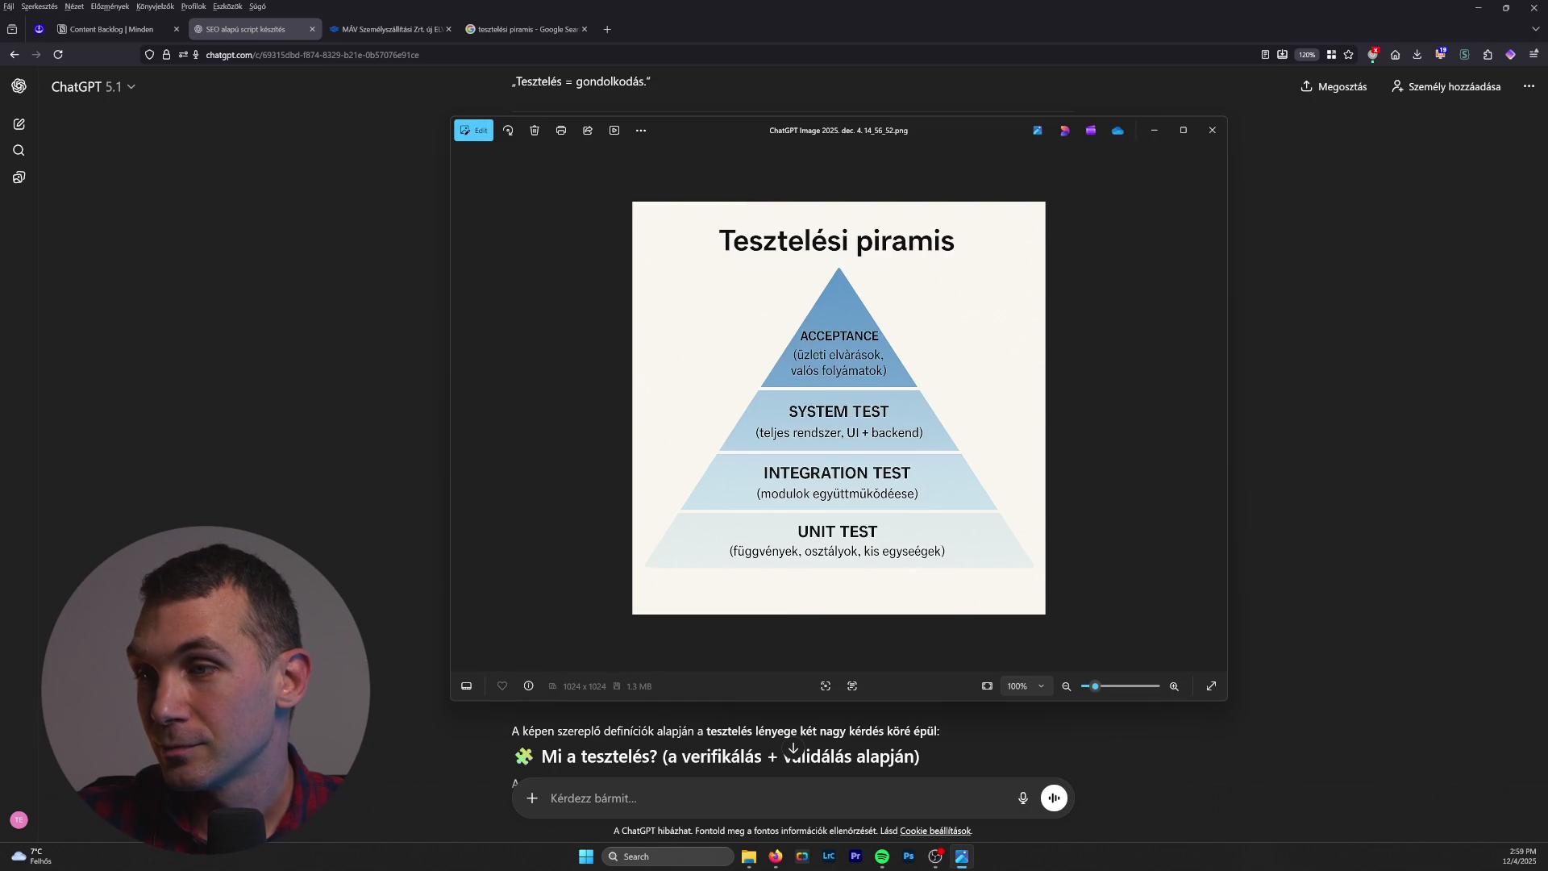
Step: Close the Photos window showing the testing pyramid image
click(1212, 130)
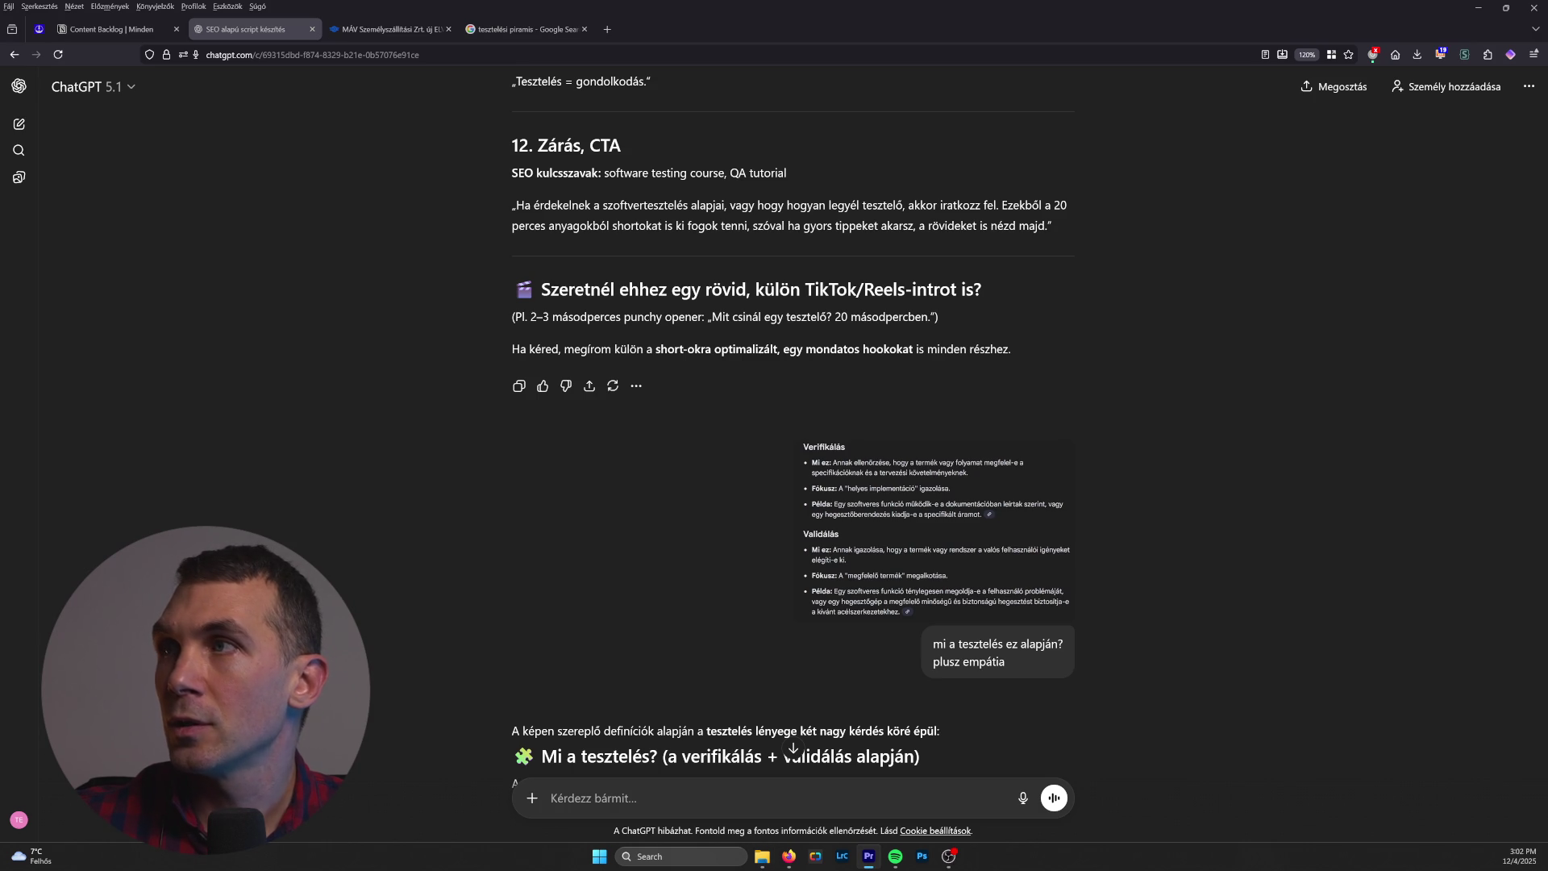
Step: Switch to Premiere Pro, maximize its window, and open the footage folder in the bin
key(alt+Tab)
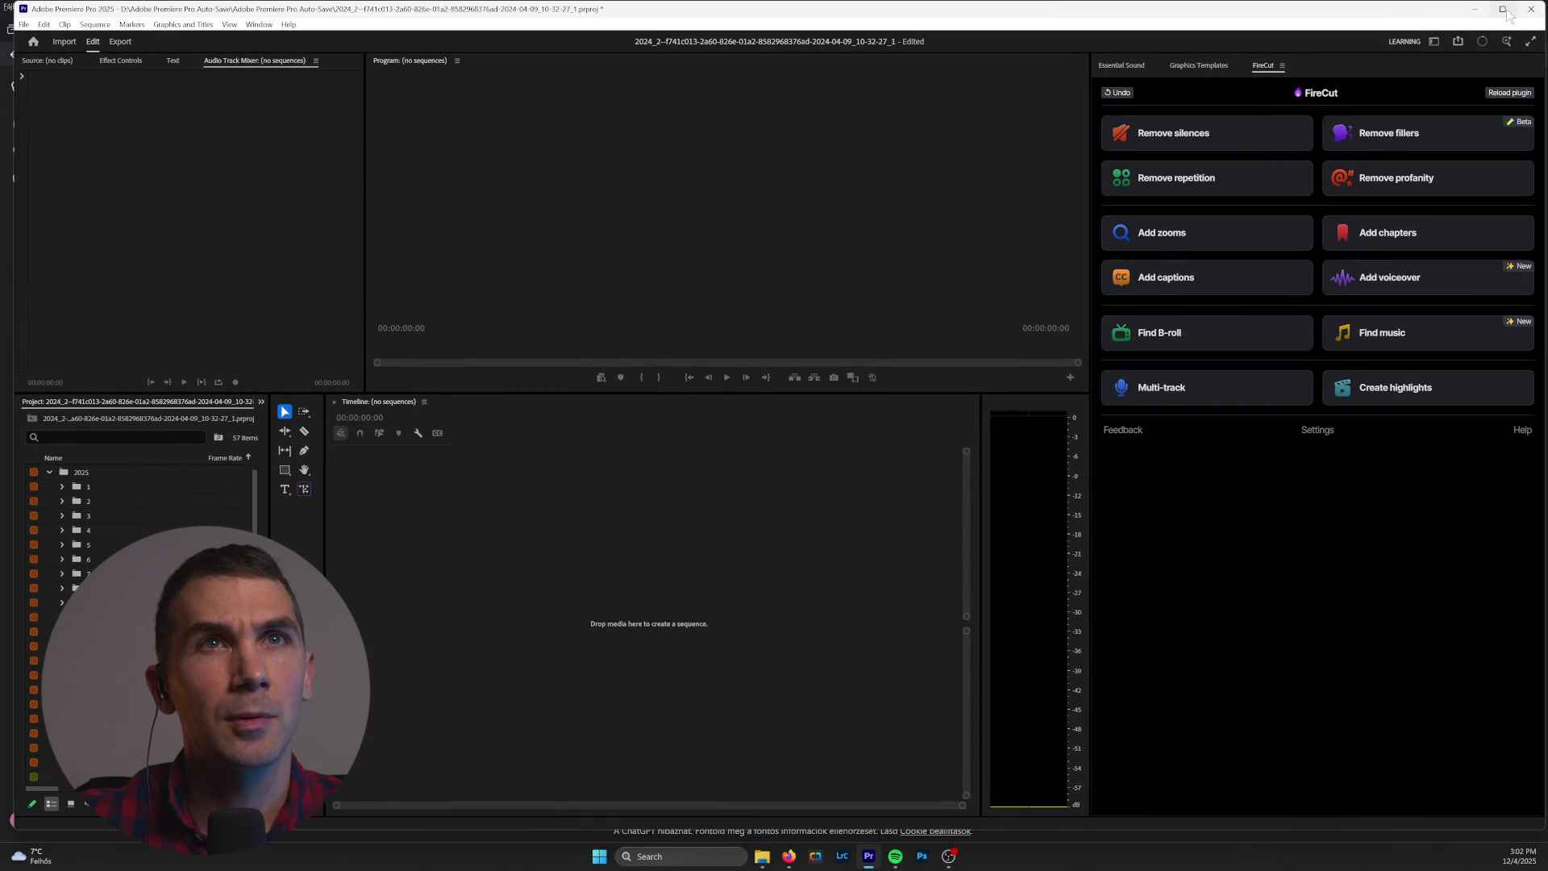
click(1504, 10)
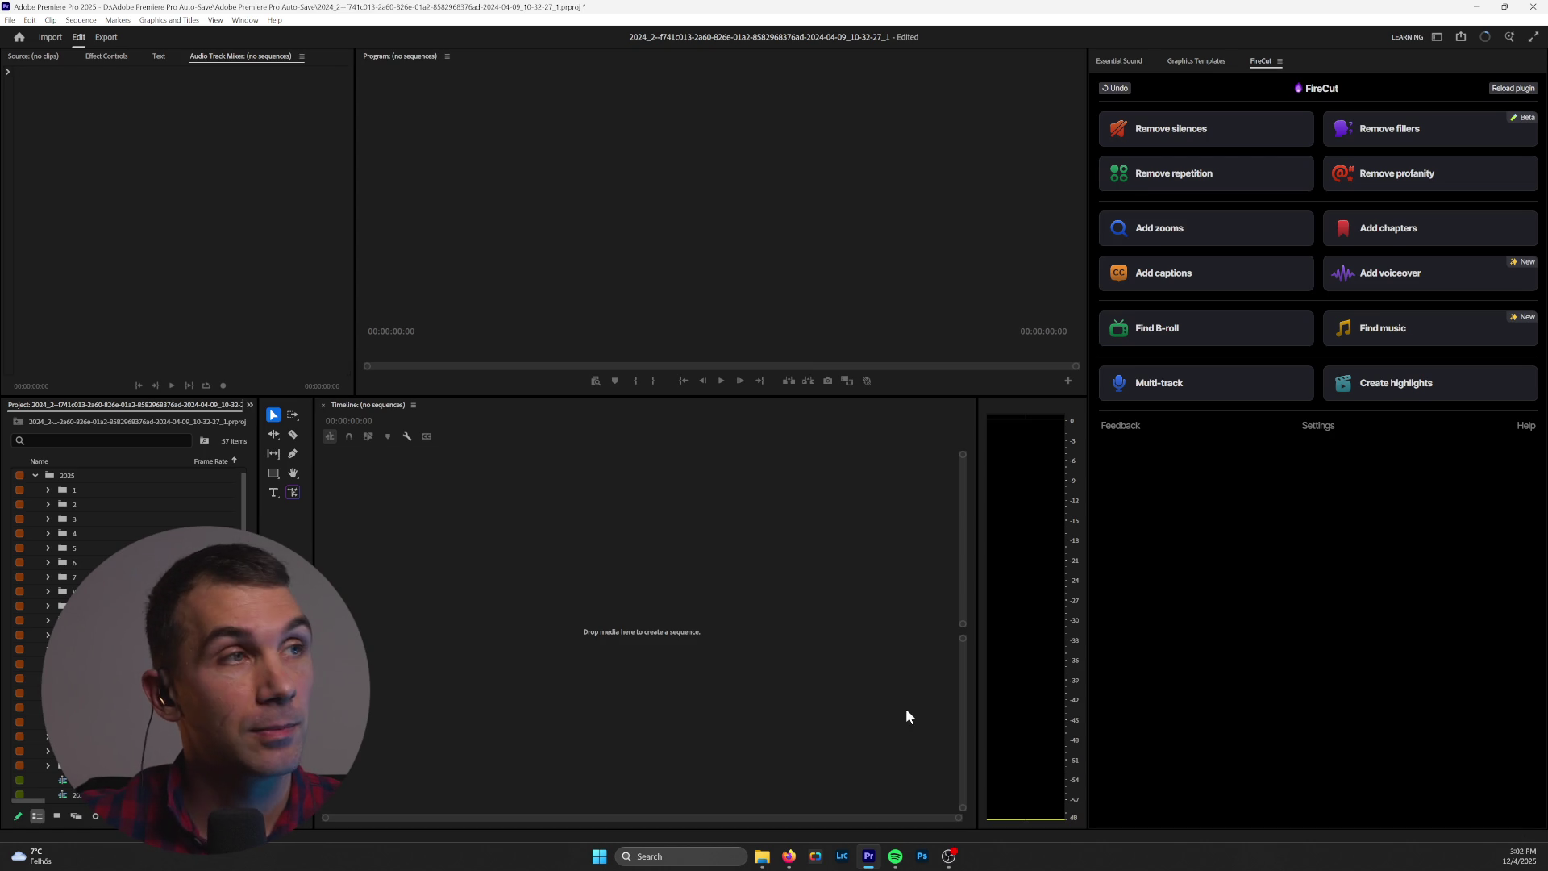
click(46, 766)
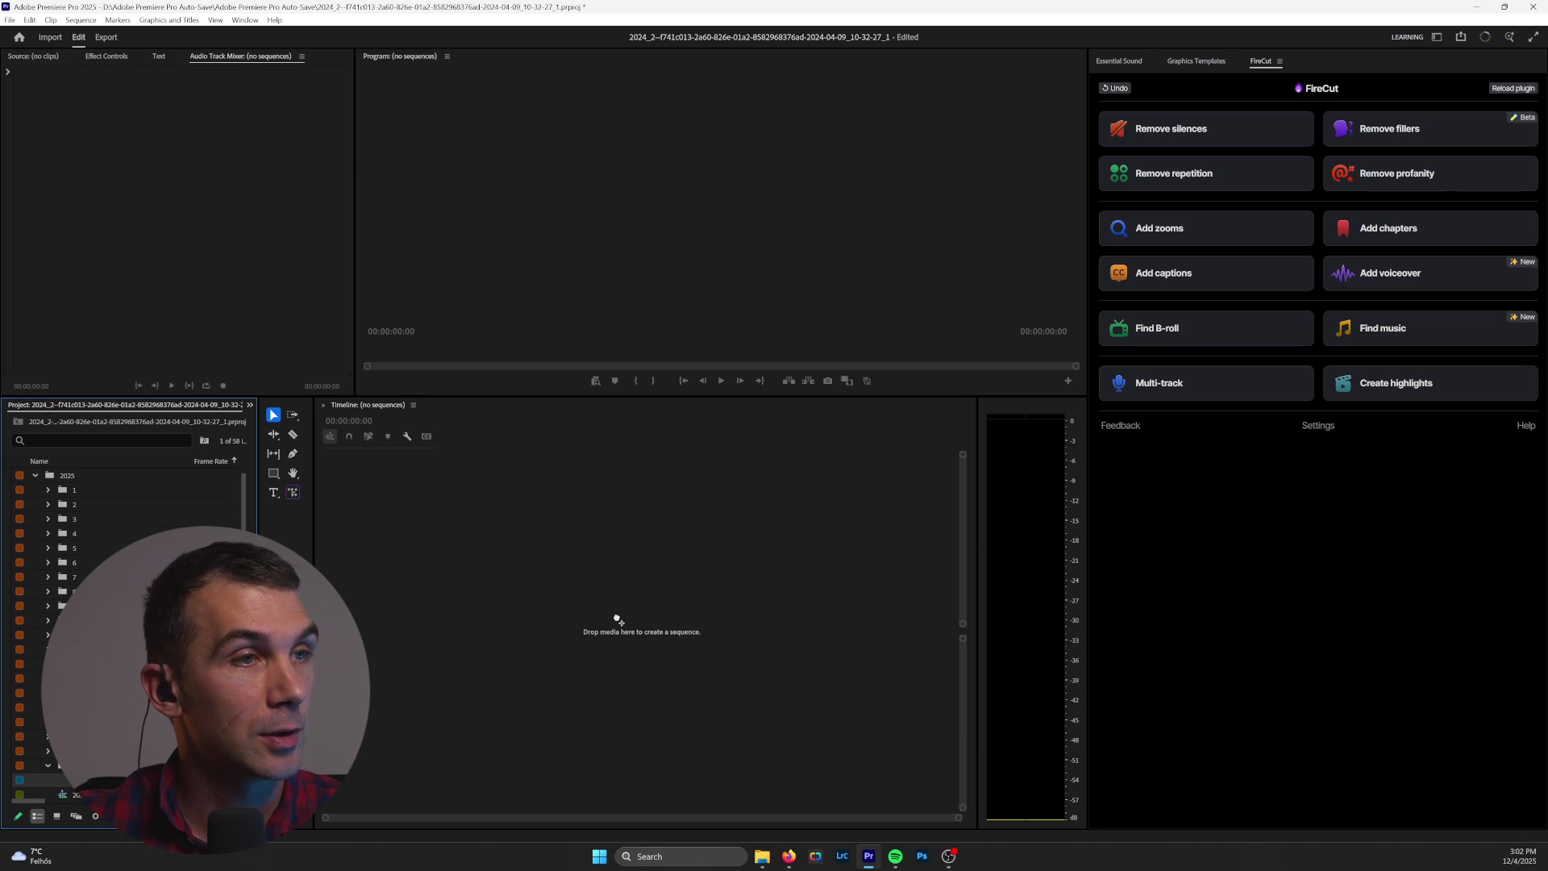
drag(631, 618, 629, 610)
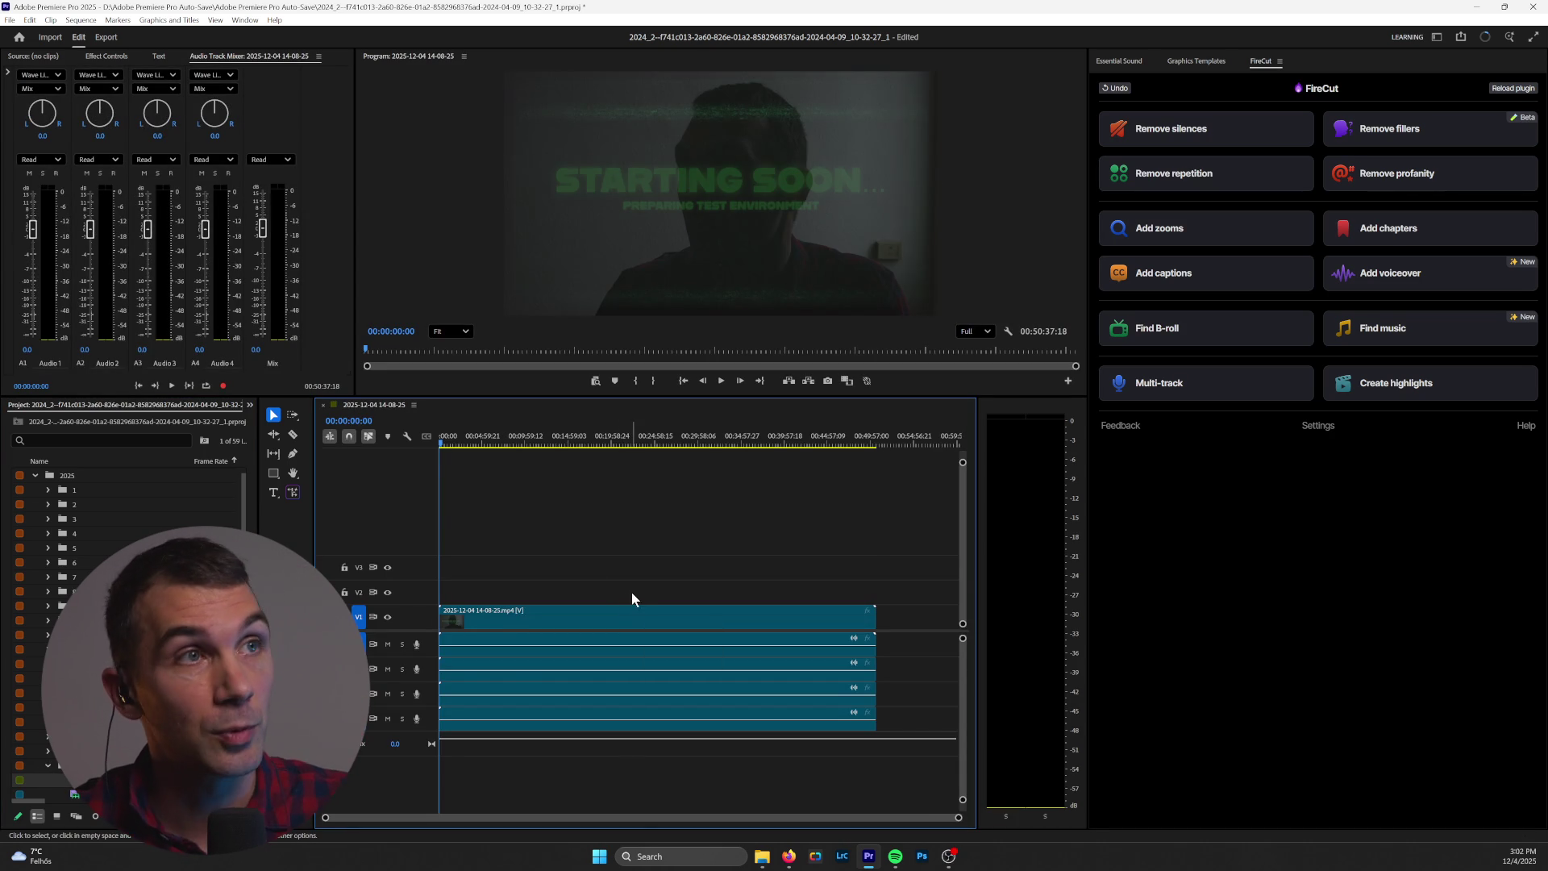
drag(442, 449, 491, 447)
click(545, 617)
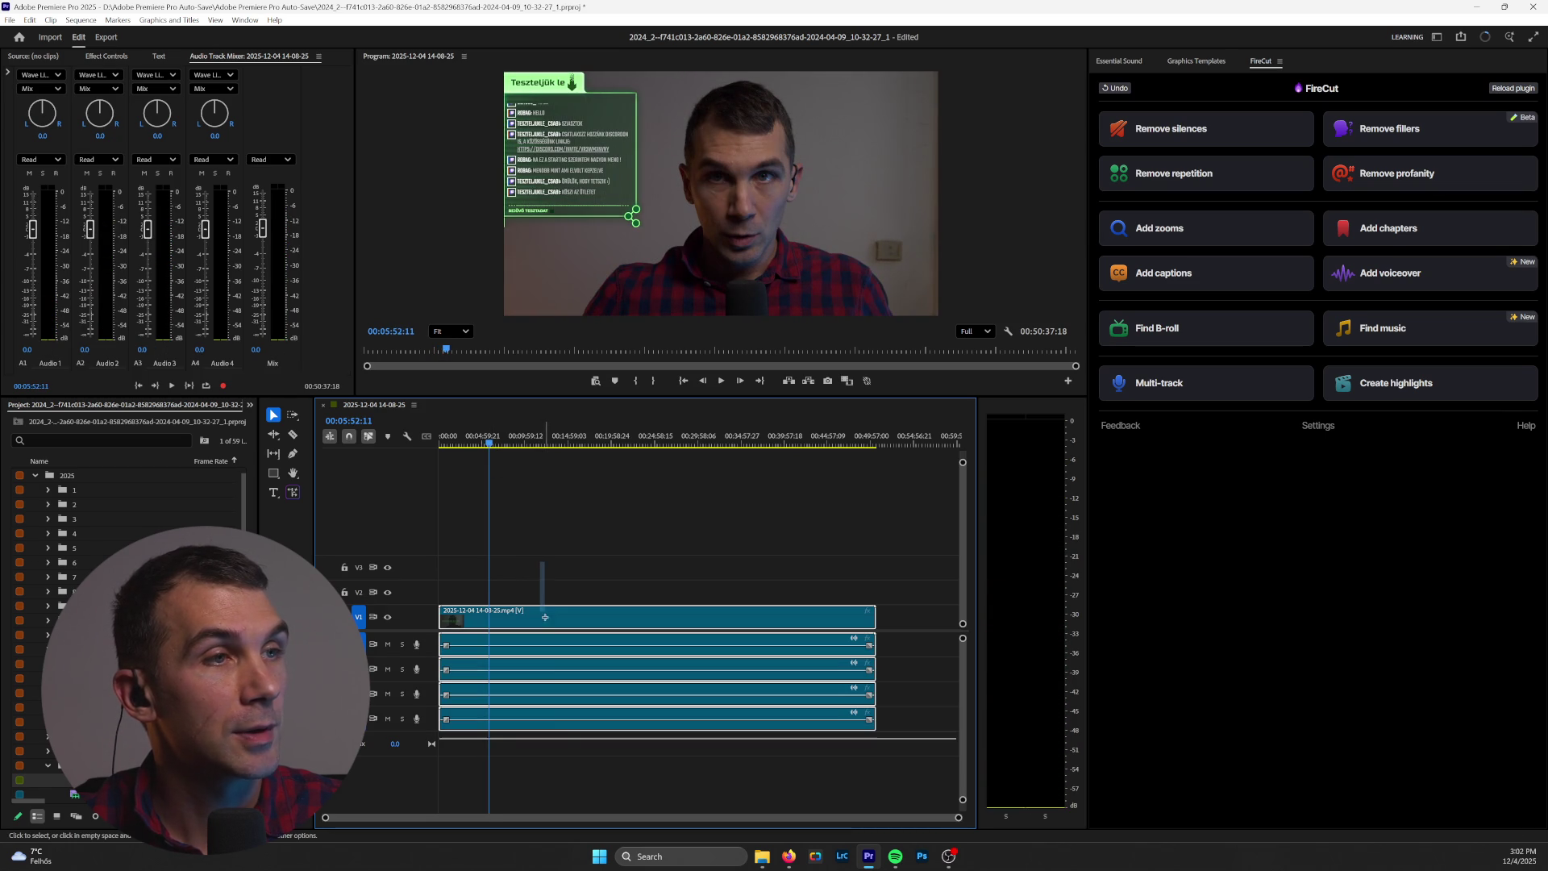
drag(446, 618, 487, 630)
Step: Check the trimmed recording's end, enlarge the program preview, and play the start
mouse_move(798, 442)
mouse_down()
mouse_move(821, 446)
mouse_move(804, 449)
mouse_up()
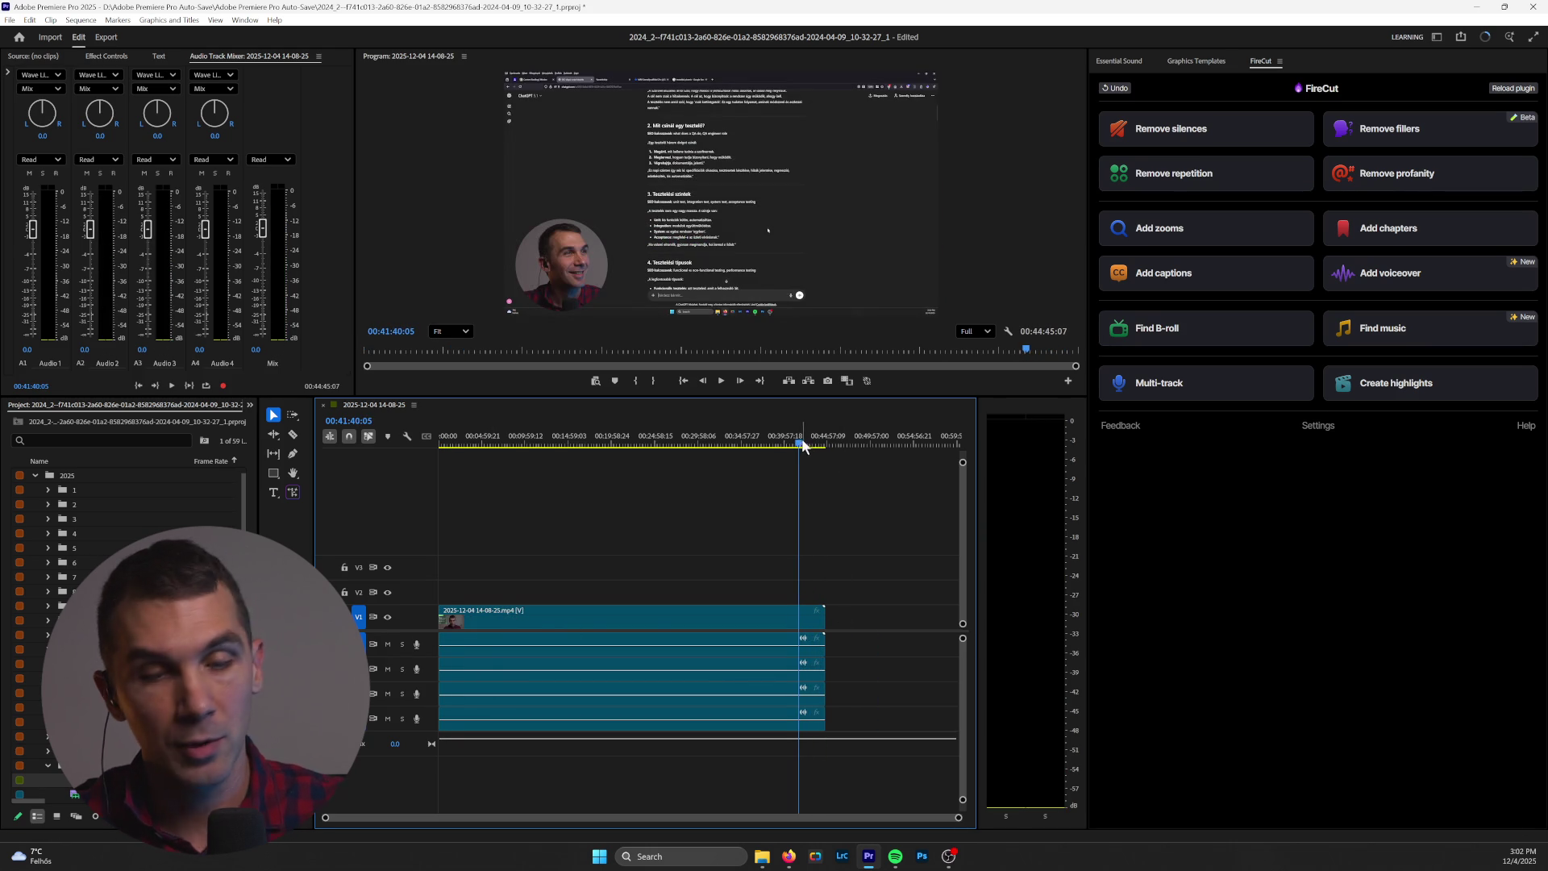
mouse_move(802, 449)
mouse_down()
mouse_move(829, 449)
mouse_move(437, 452)
mouse_up()
click(579, 644)
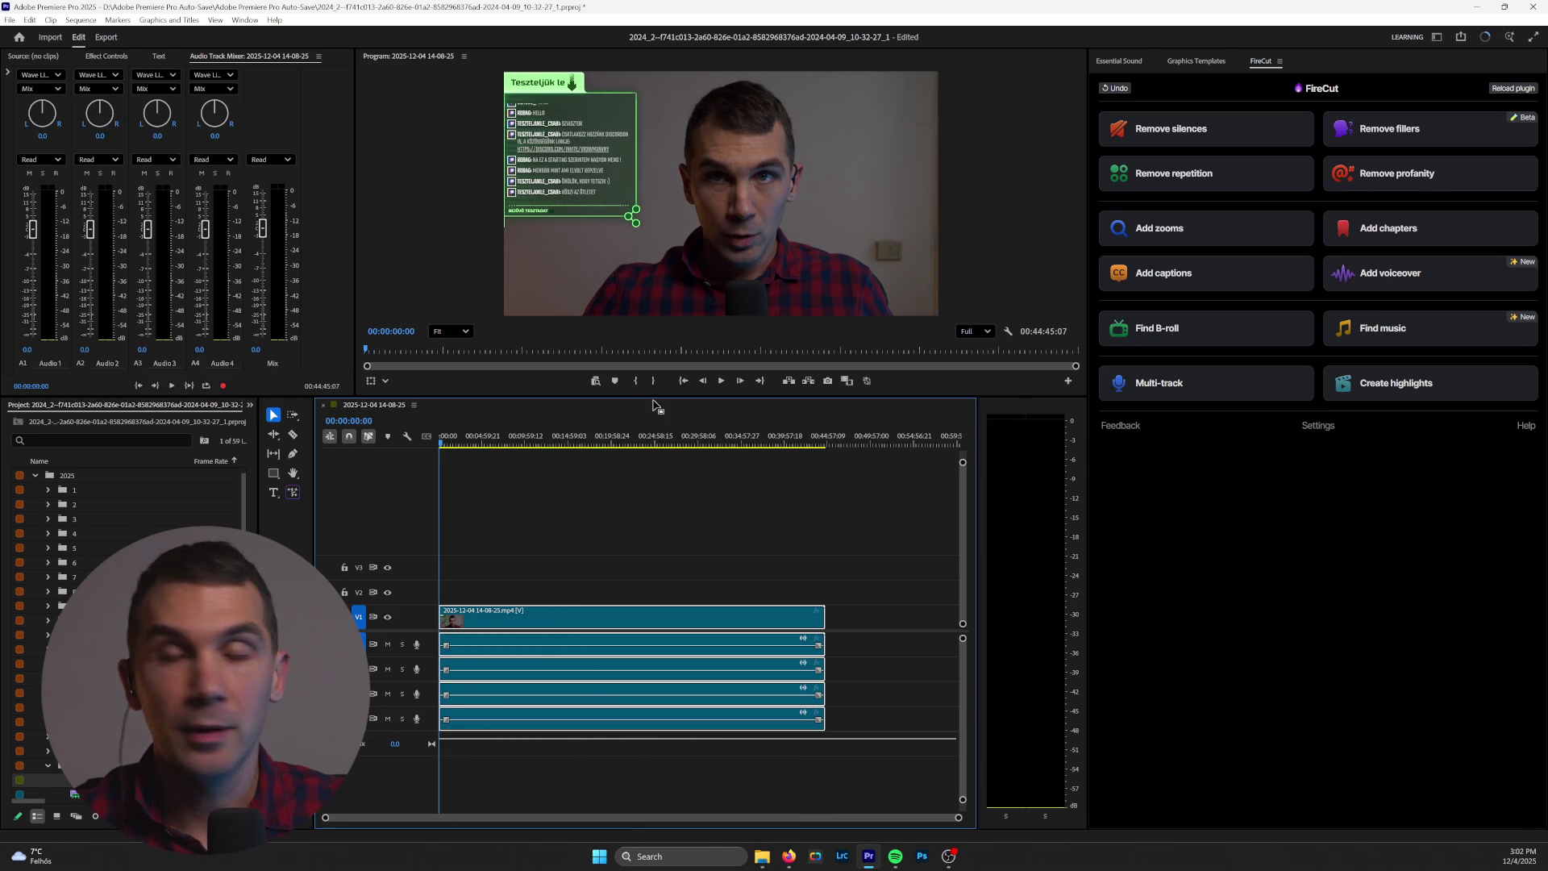
drag(666, 398, 690, 524)
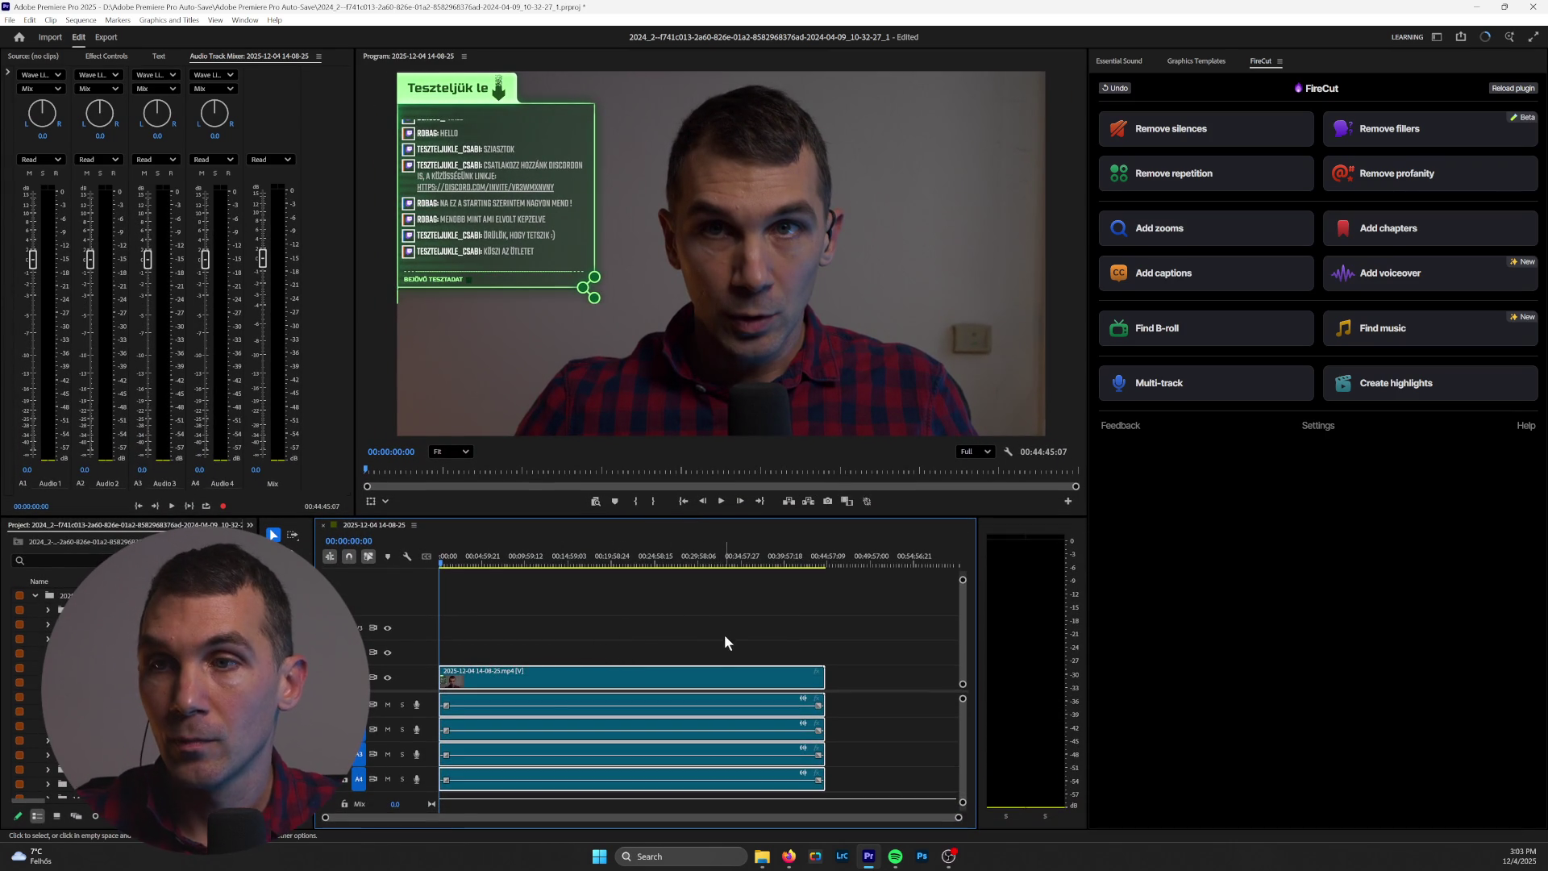
key(space)
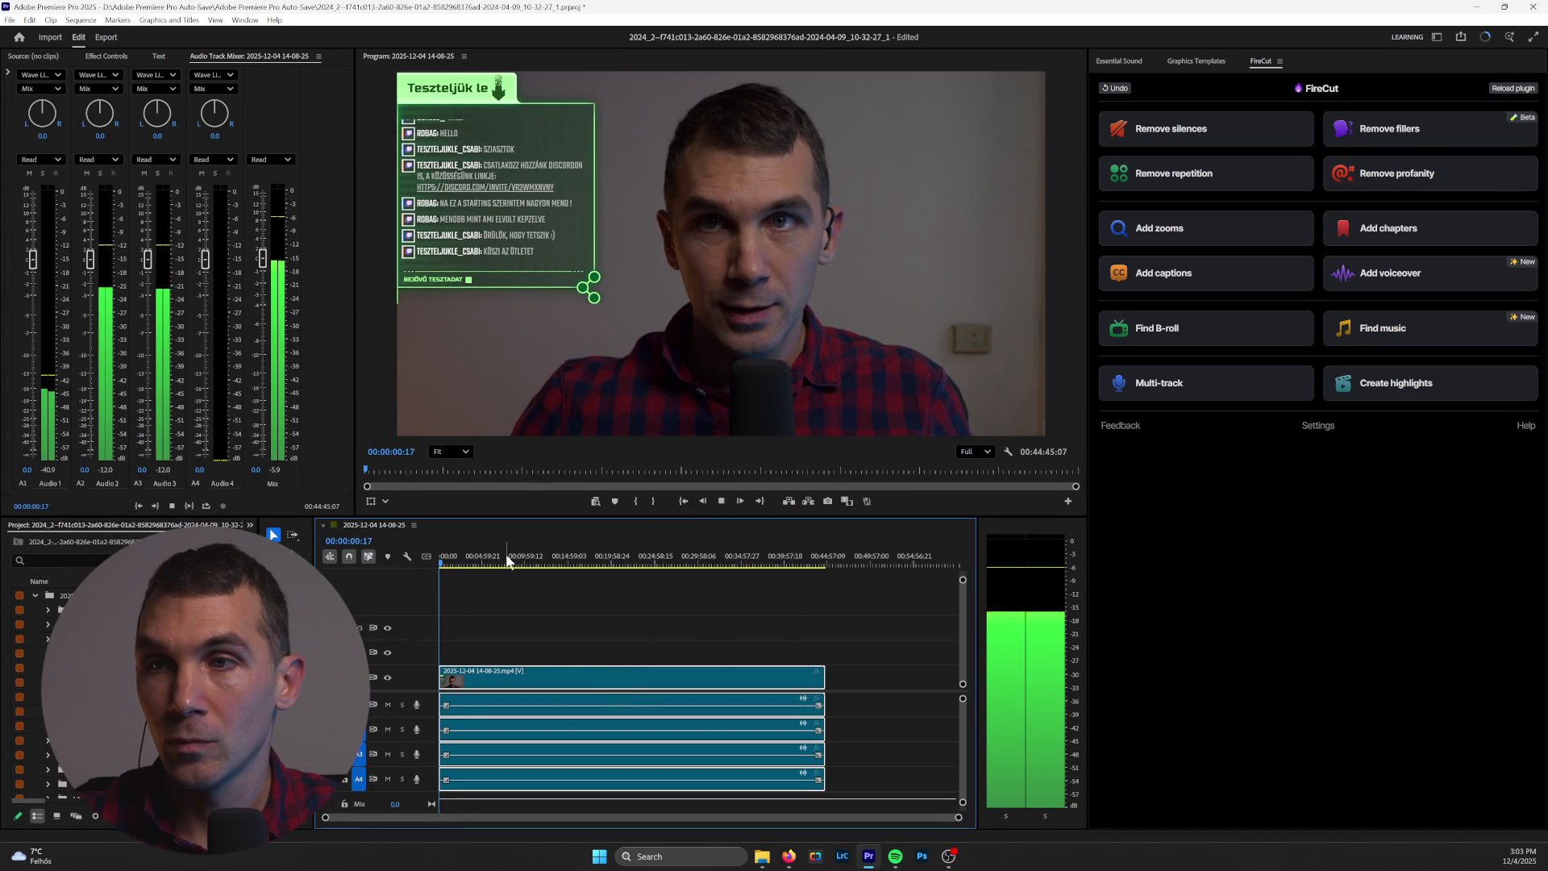
key(space)
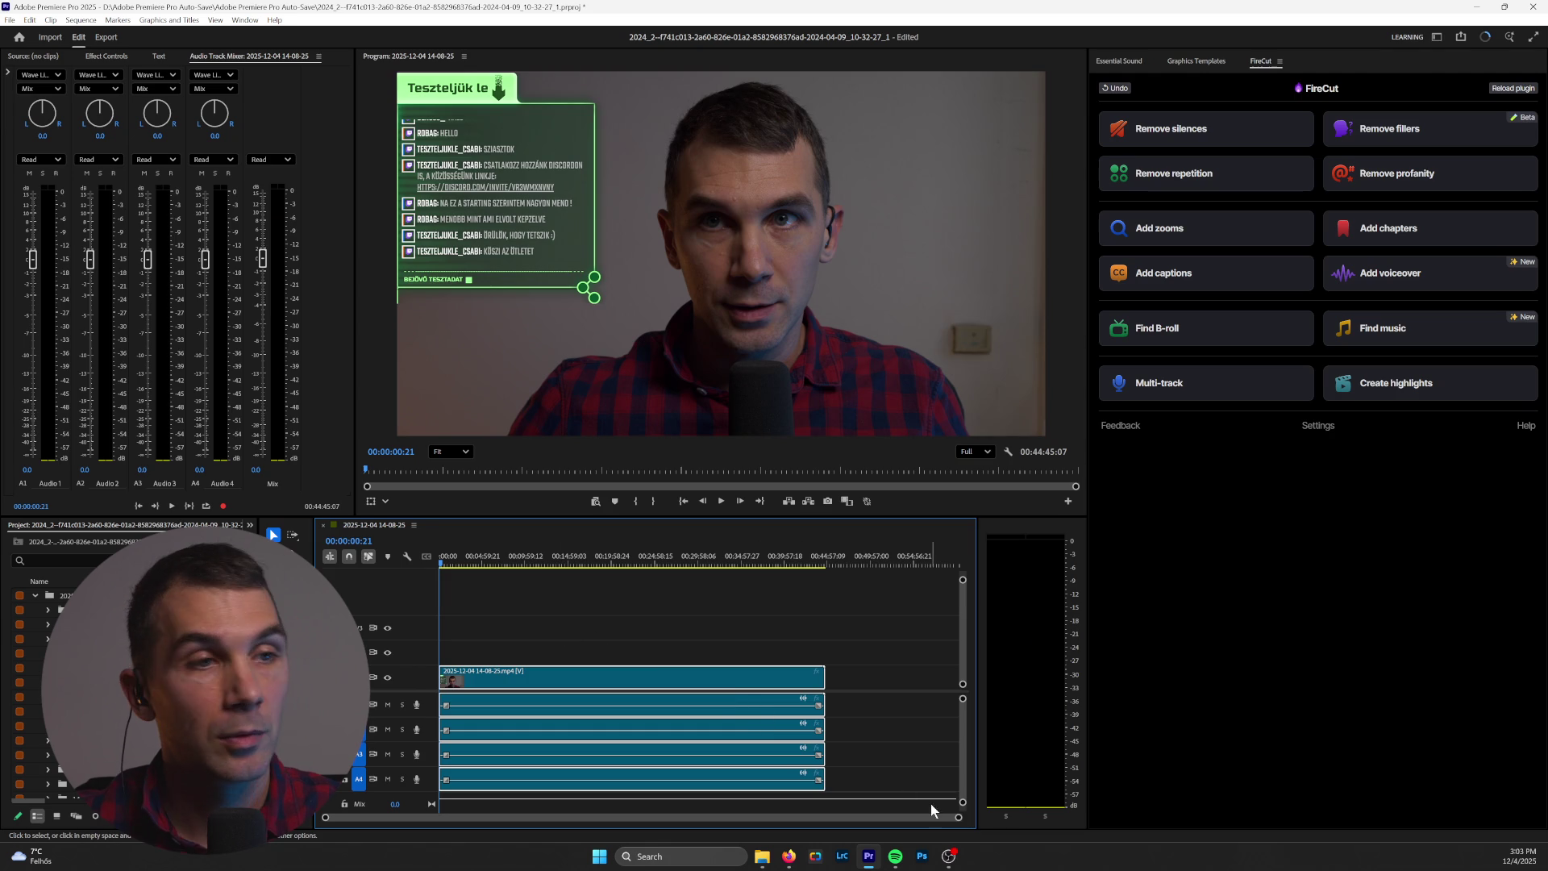
Step: Unlink the video from its audio and delete the A4 and A3 audio clips
right_click(678, 710)
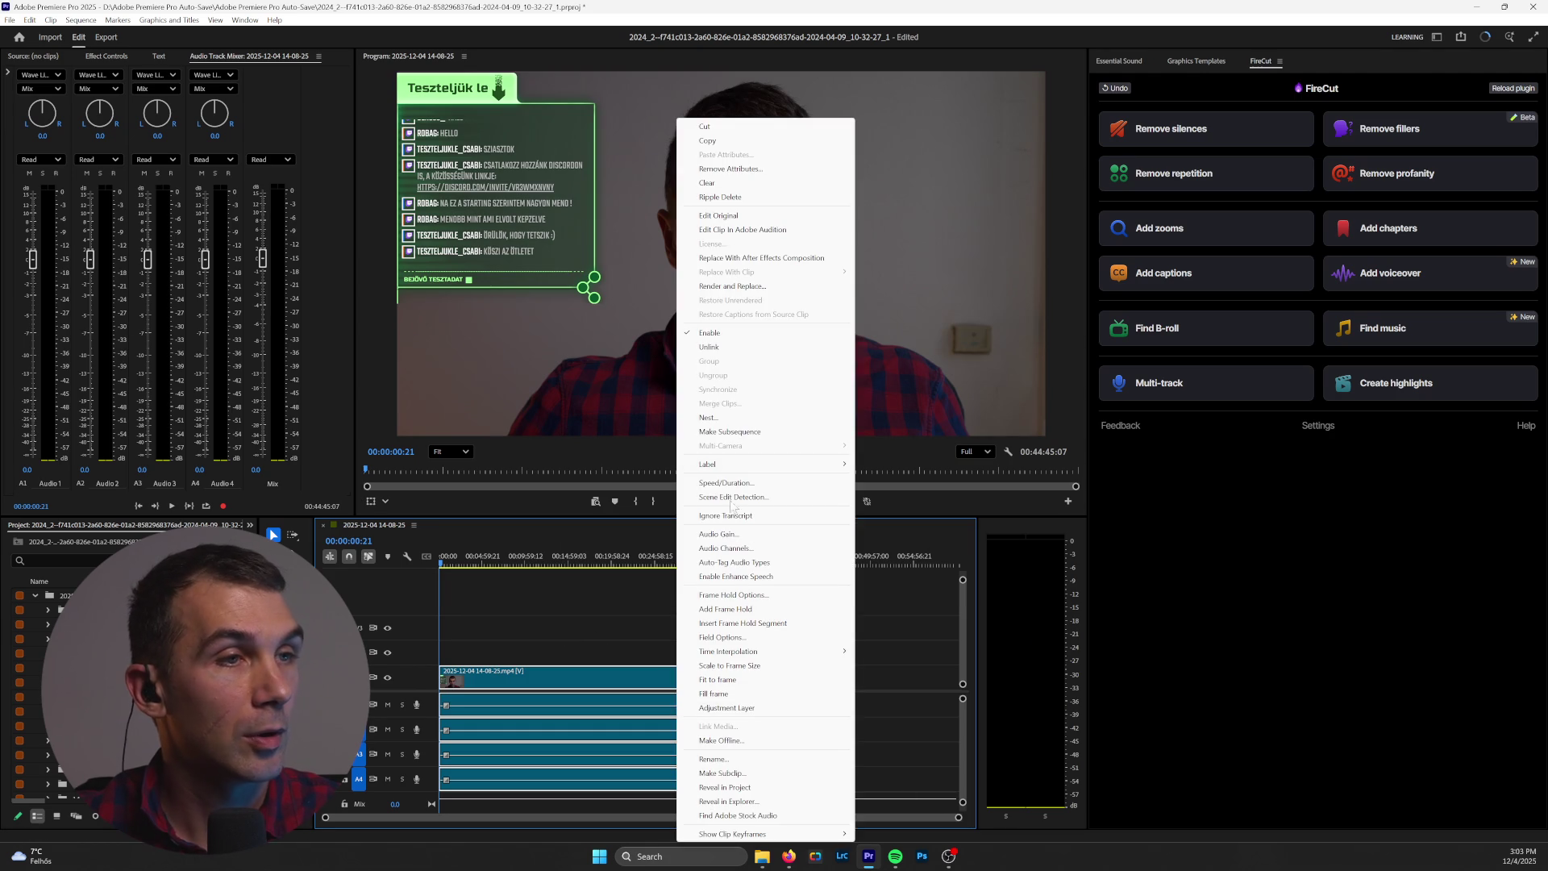
click(718, 348)
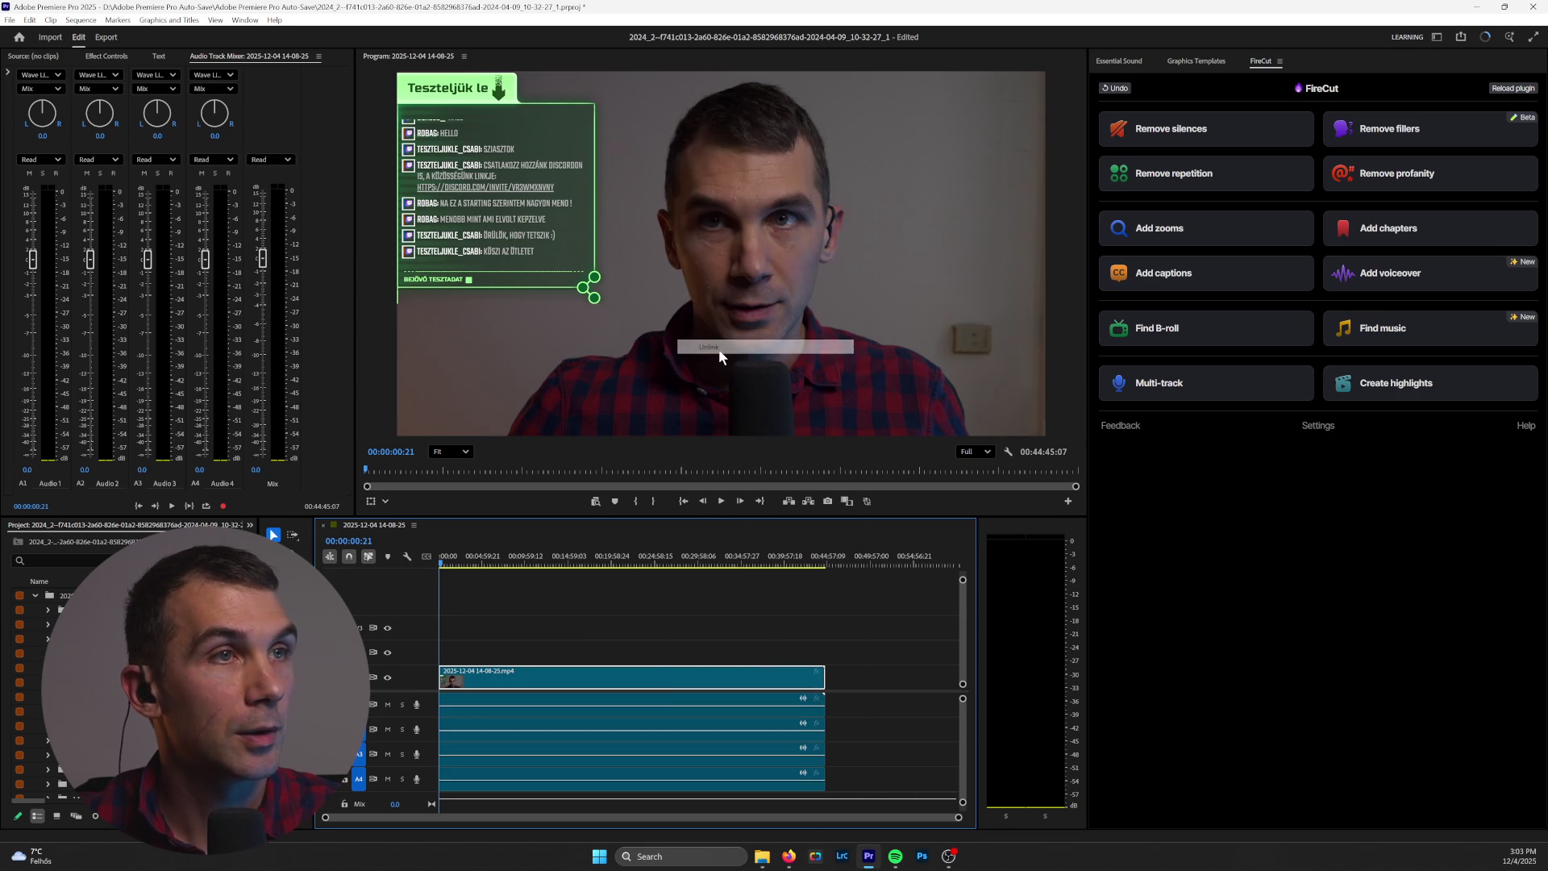
click(655, 707)
click(659, 779)
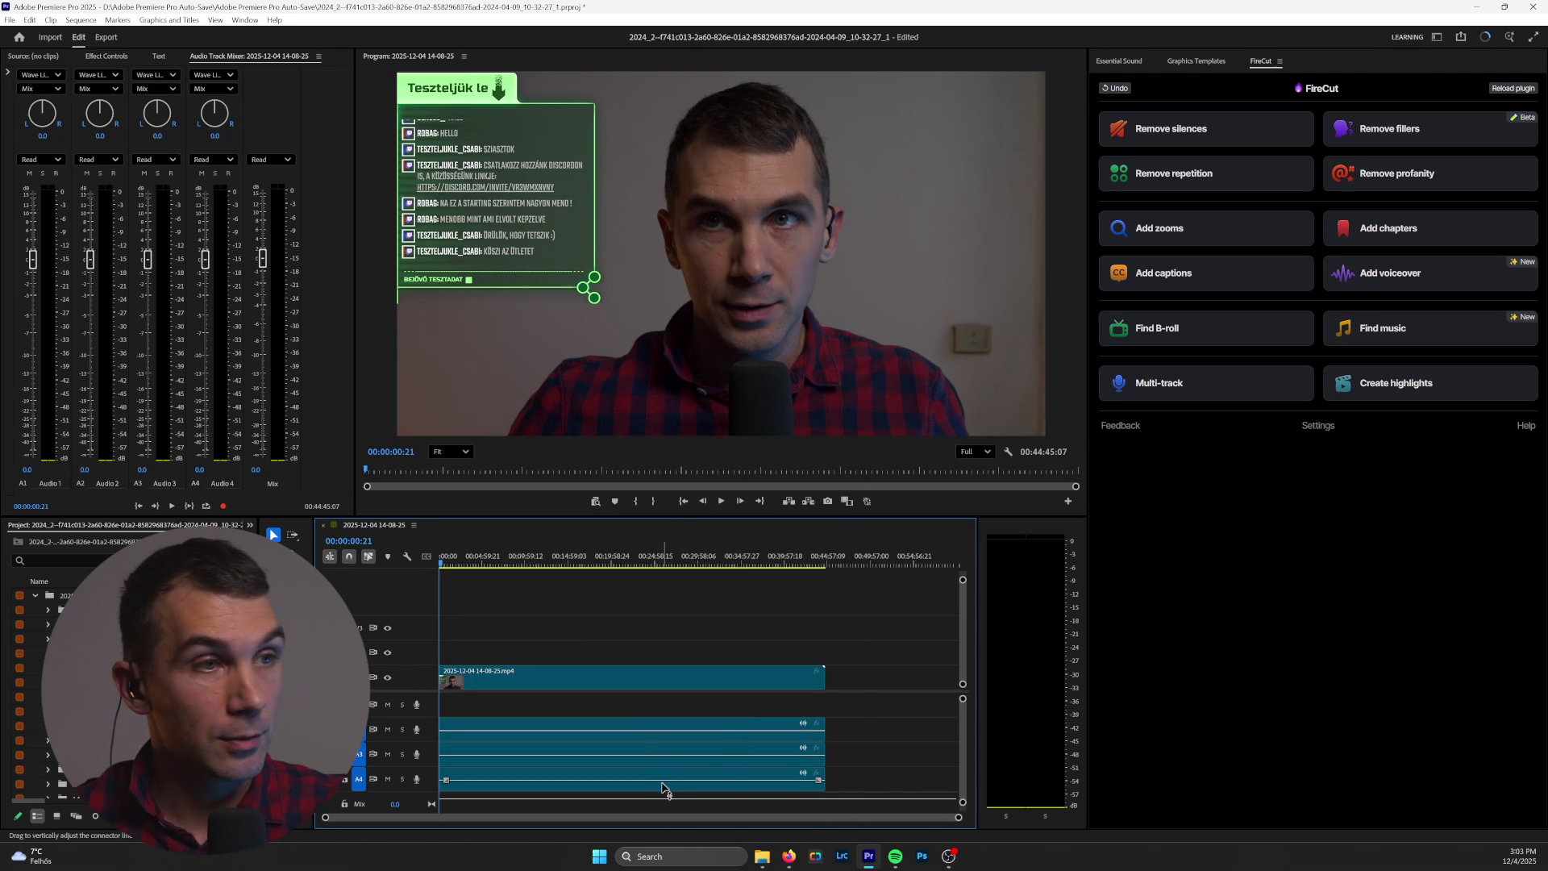
key(Delete)
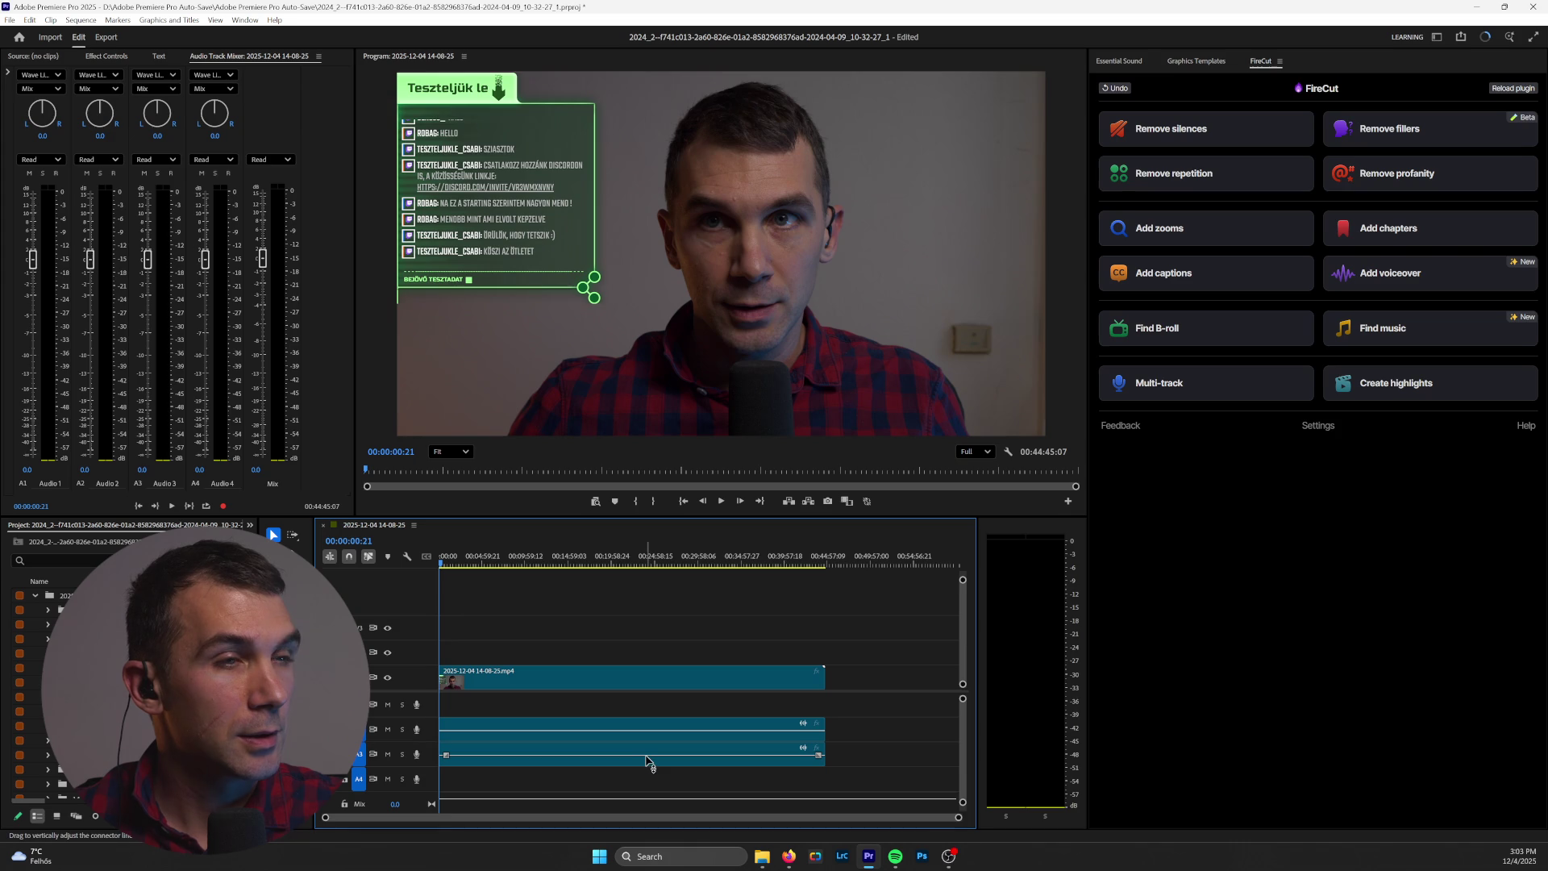
click(636, 757)
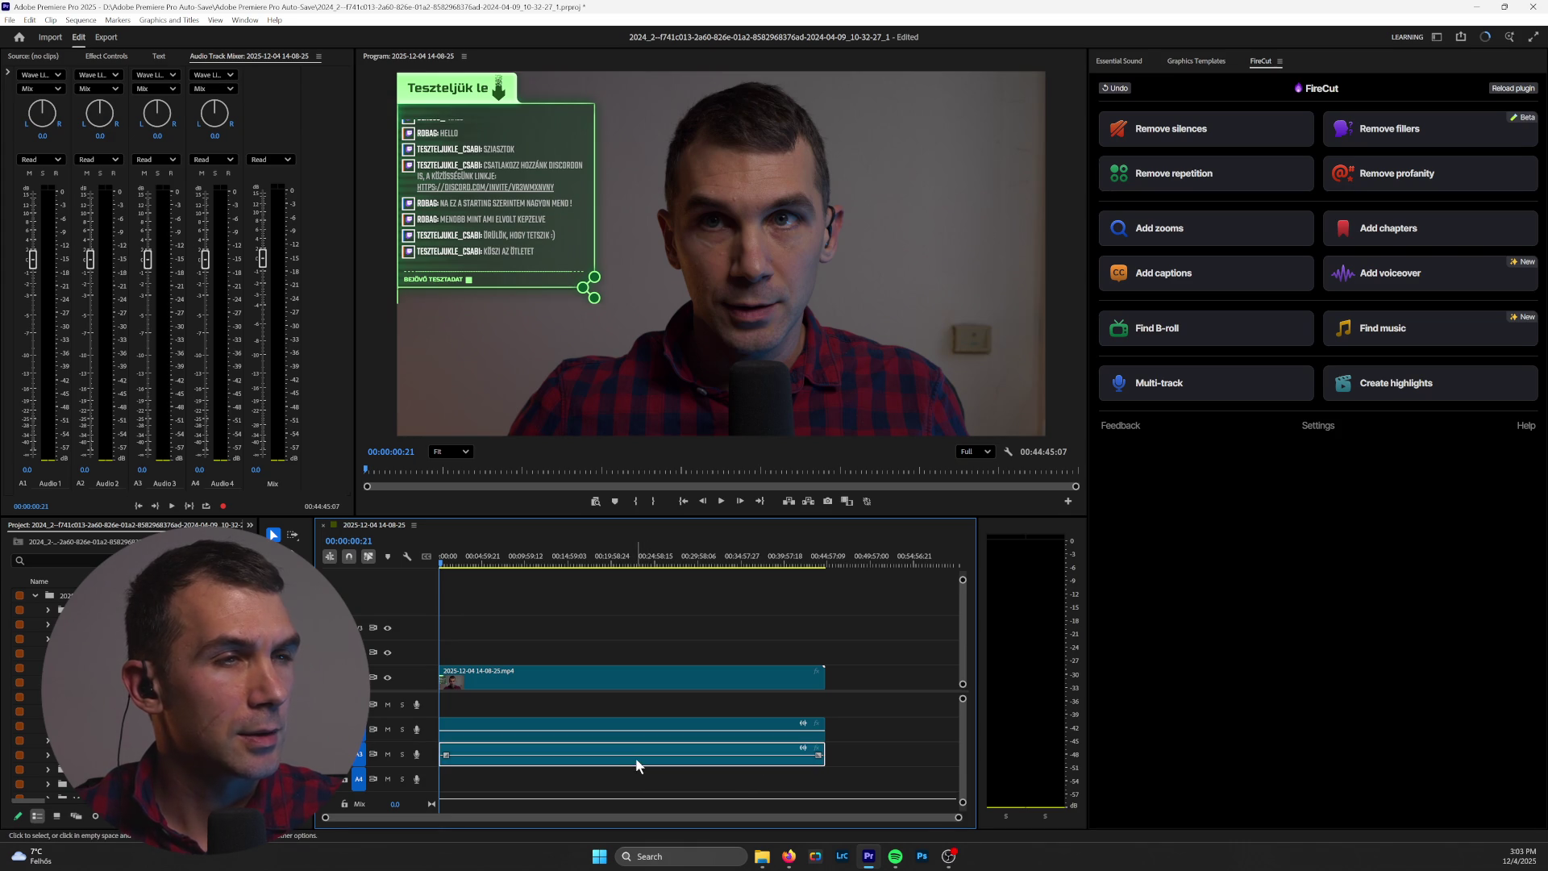
key(Delete)
Step: Move the A2 audio onto A1, link it to the video, test playback, then undo
mouse_move(627, 727)
mouse_down()
mouse_move(622, 615)
mouse_move(627, 714)
mouse_up()
right_click(627, 714)
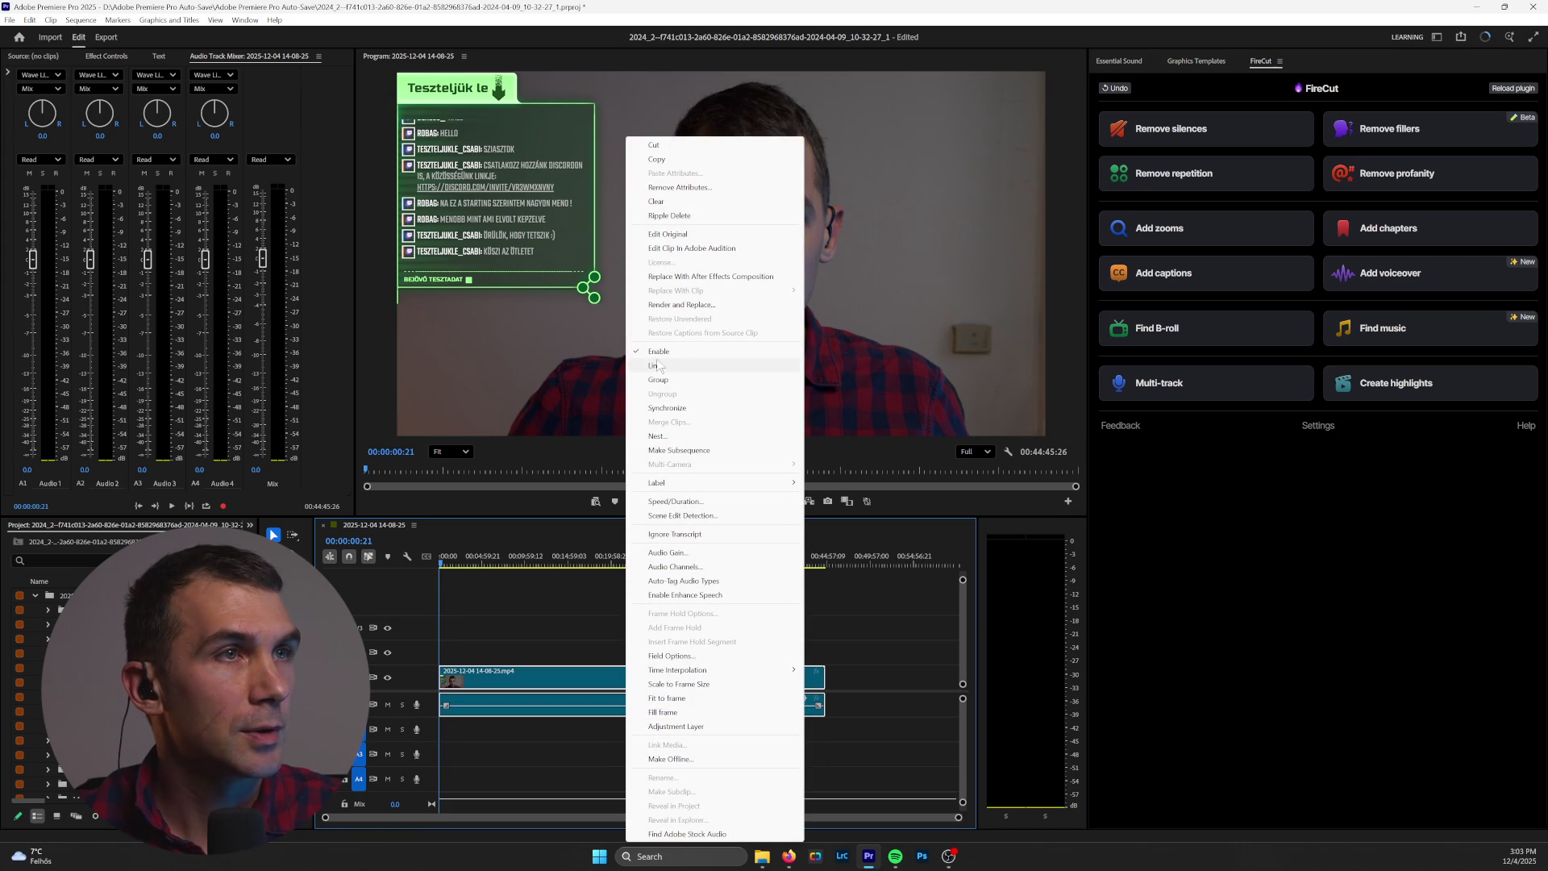
click(656, 367)
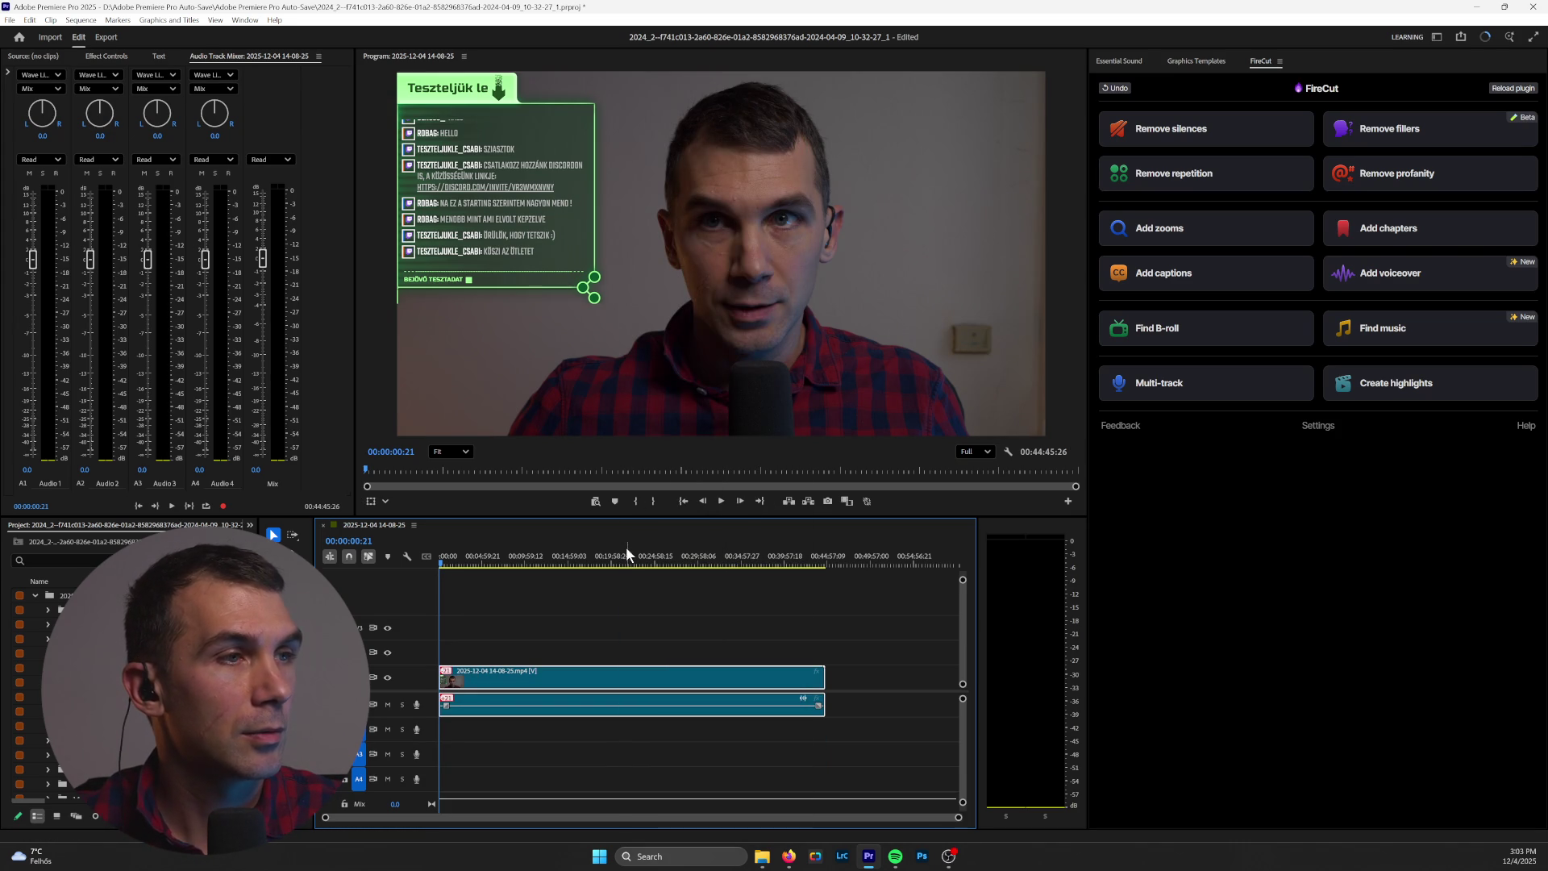
key(space)
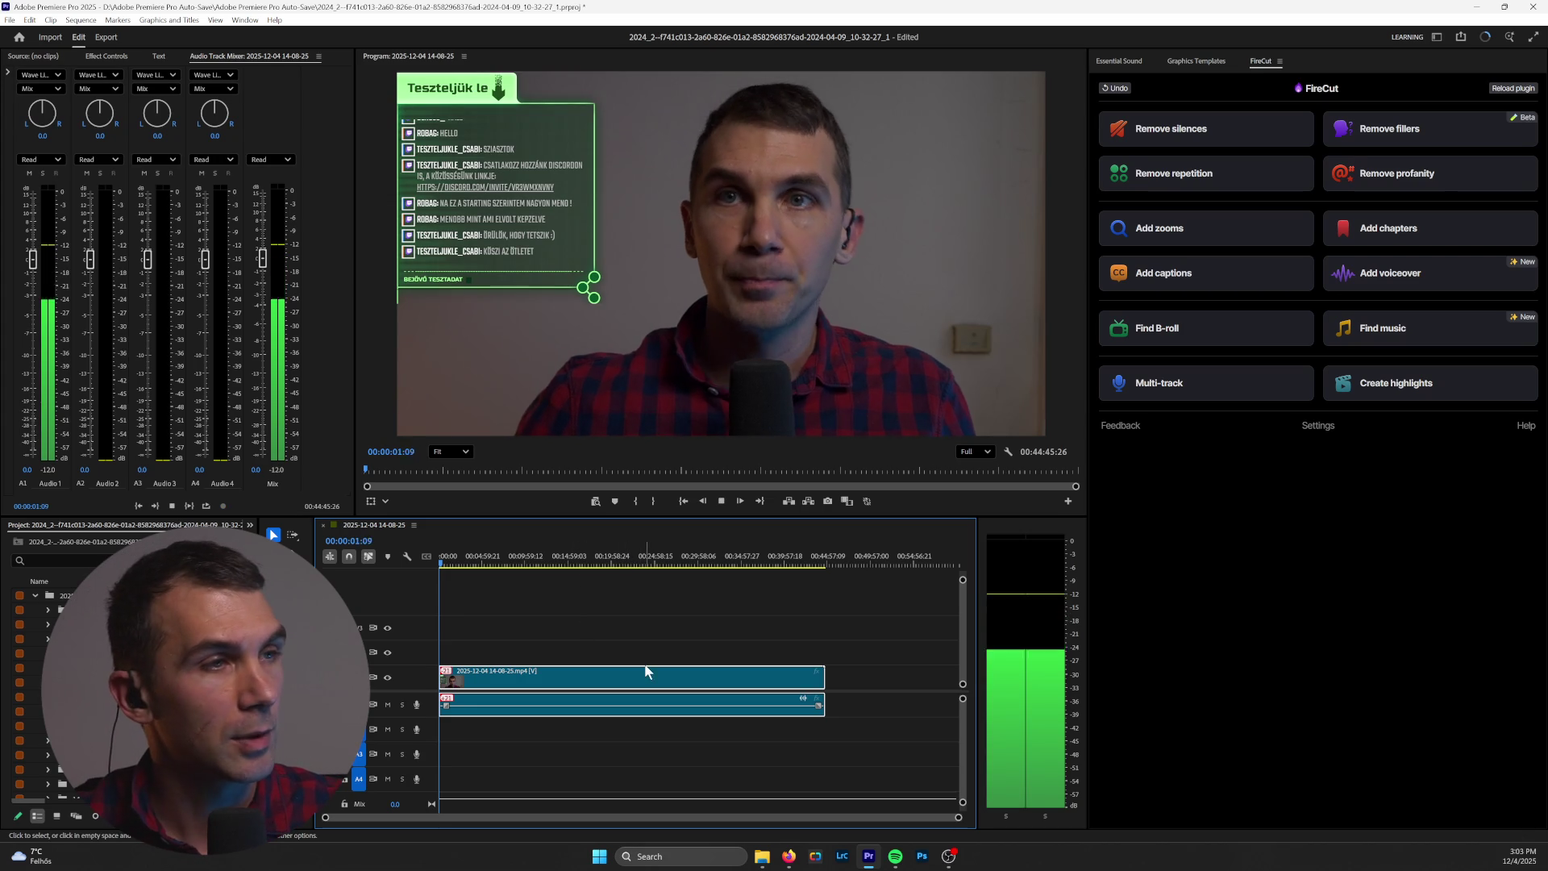
key(space)
key(ctrl+z)
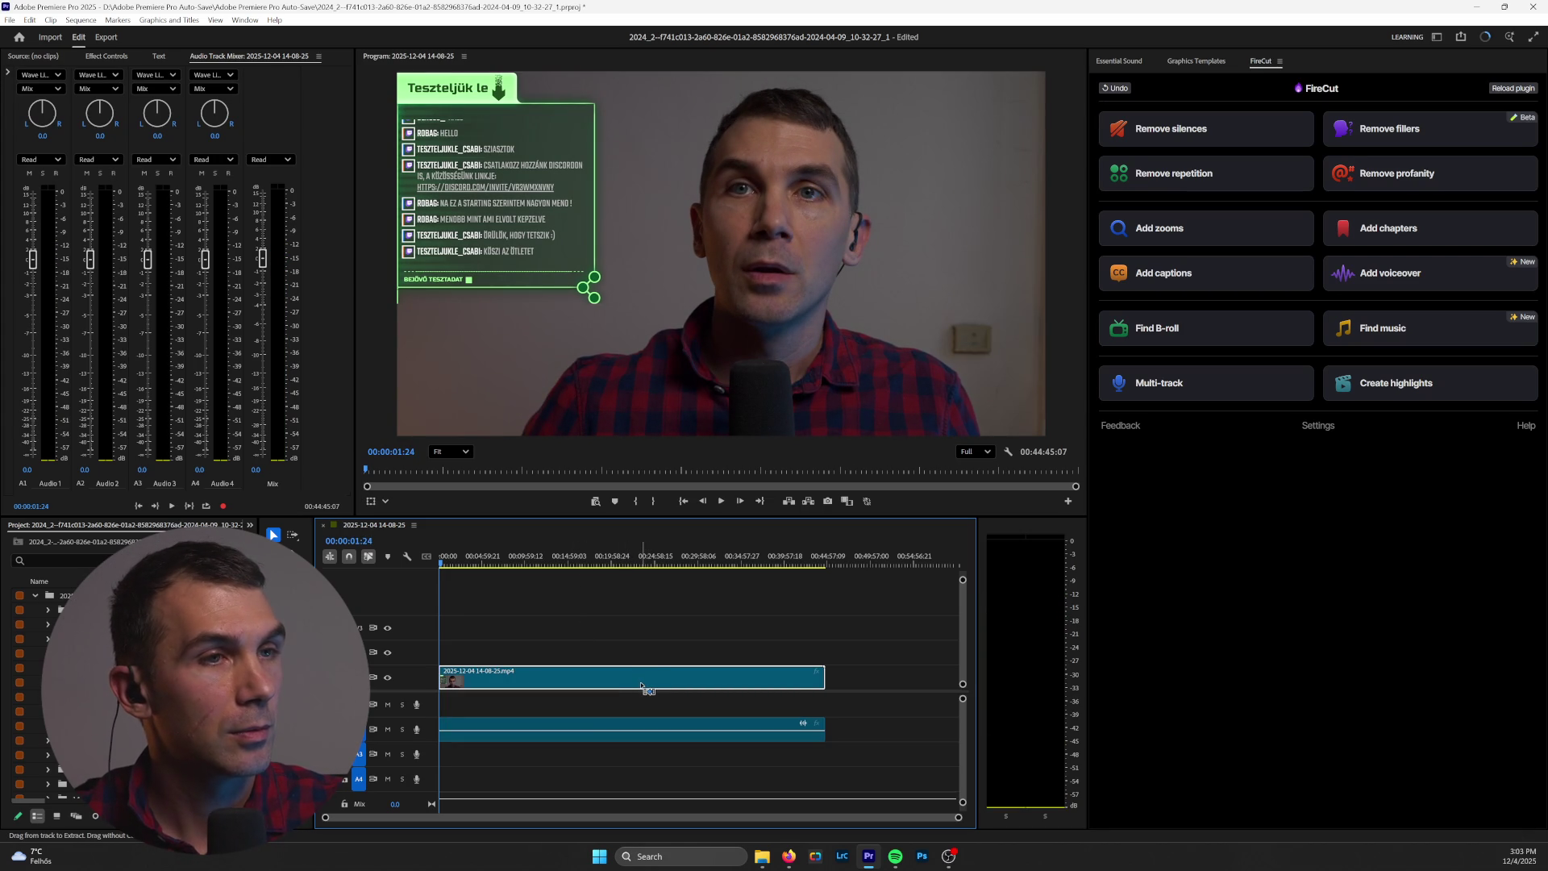
Step: Relink the audio, trim the video start, move the audio up to A1, and play from the start
click(634, 729)
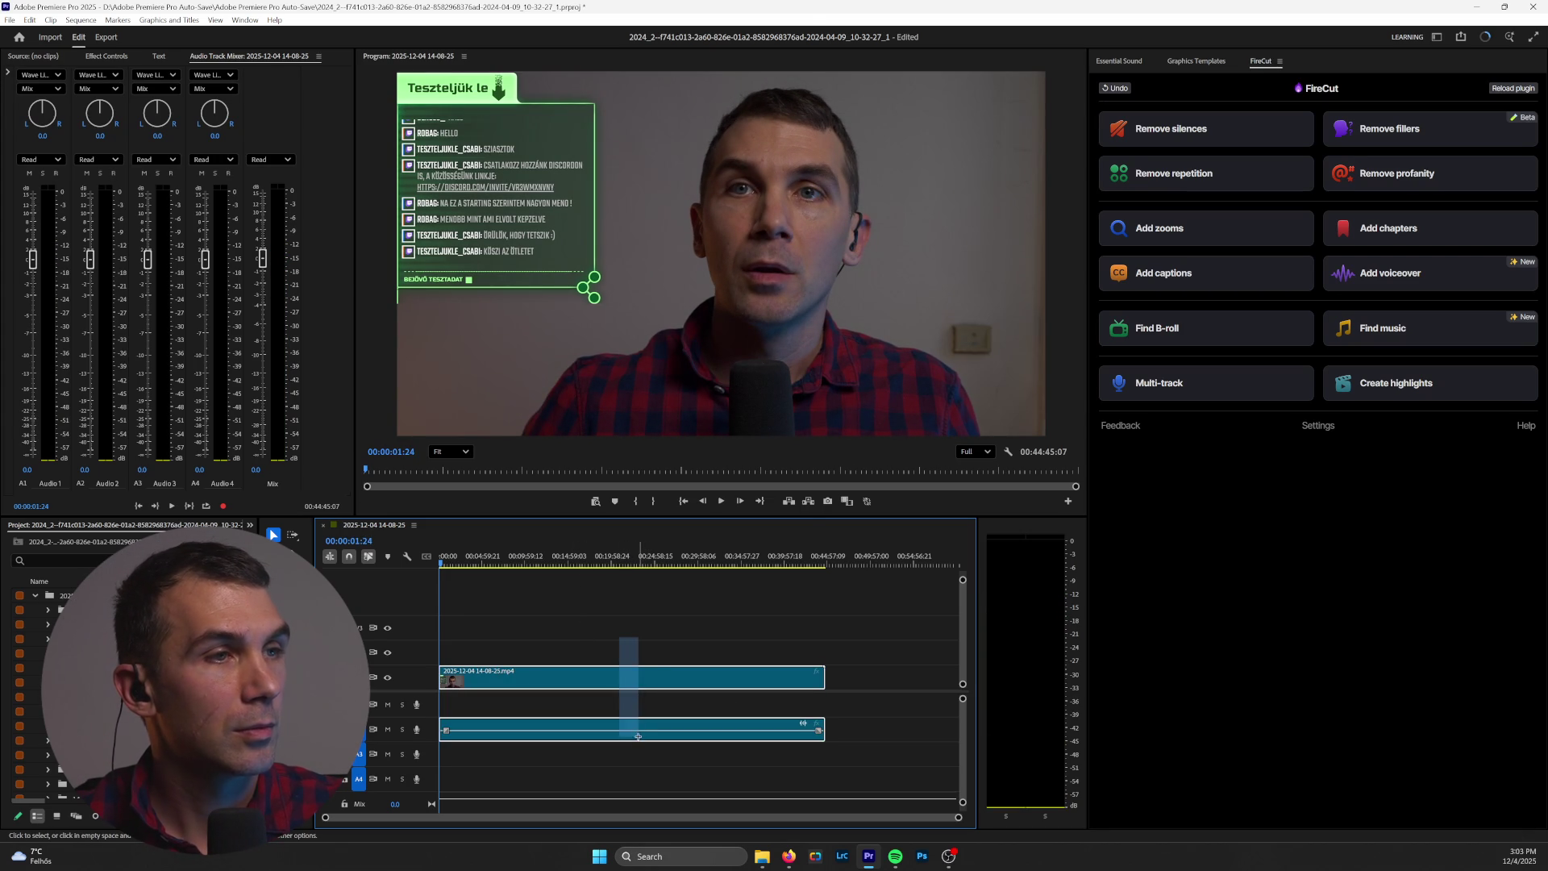
right_click(634, 729)
click(693, 259)
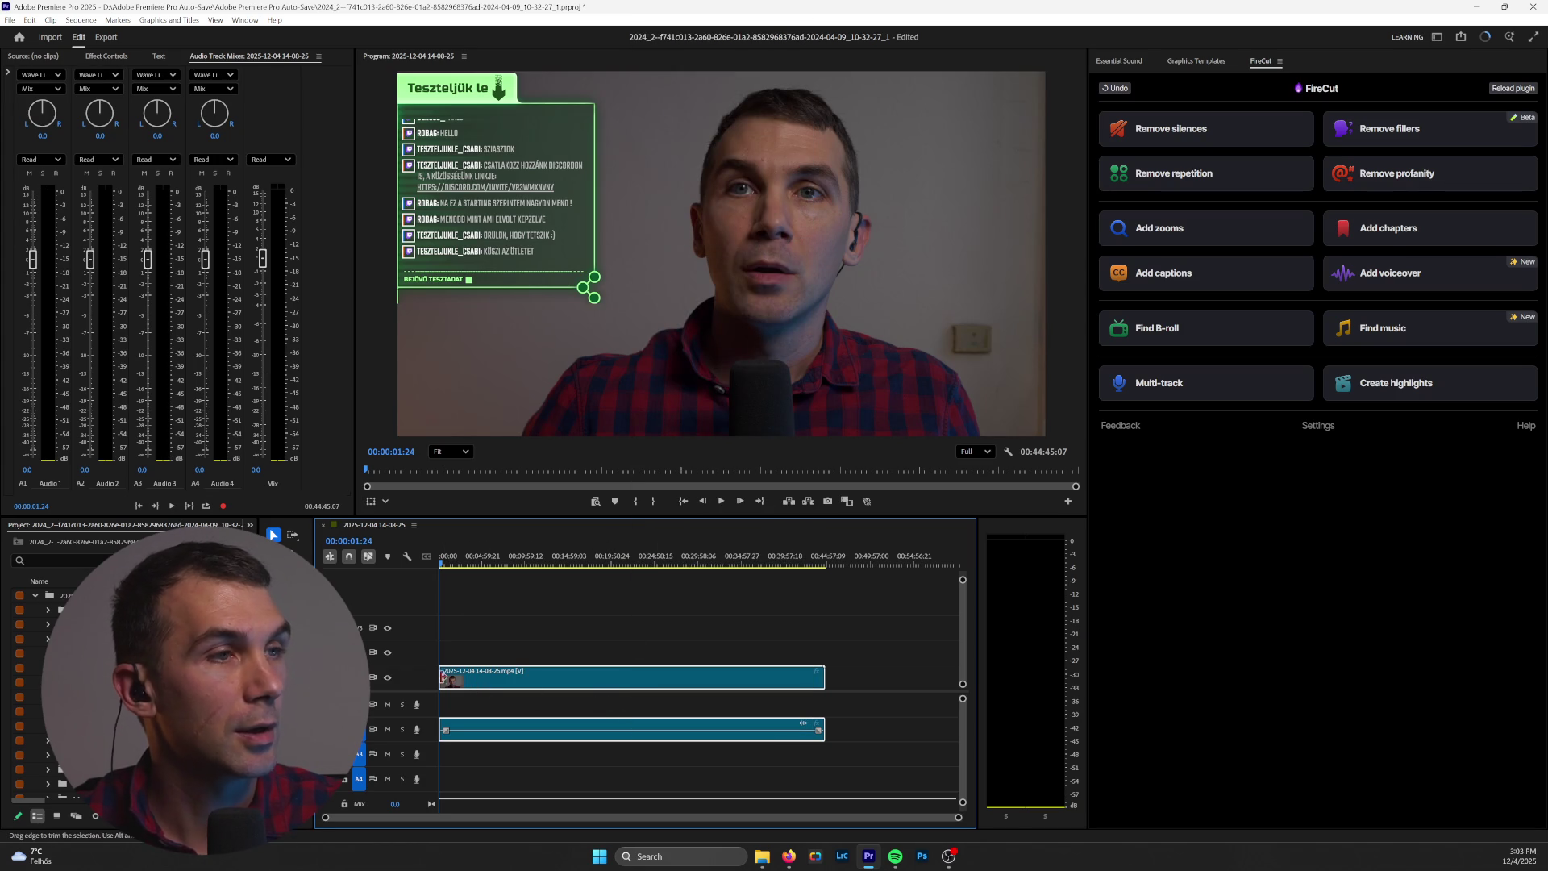
drag(442, 674, 445, 674)
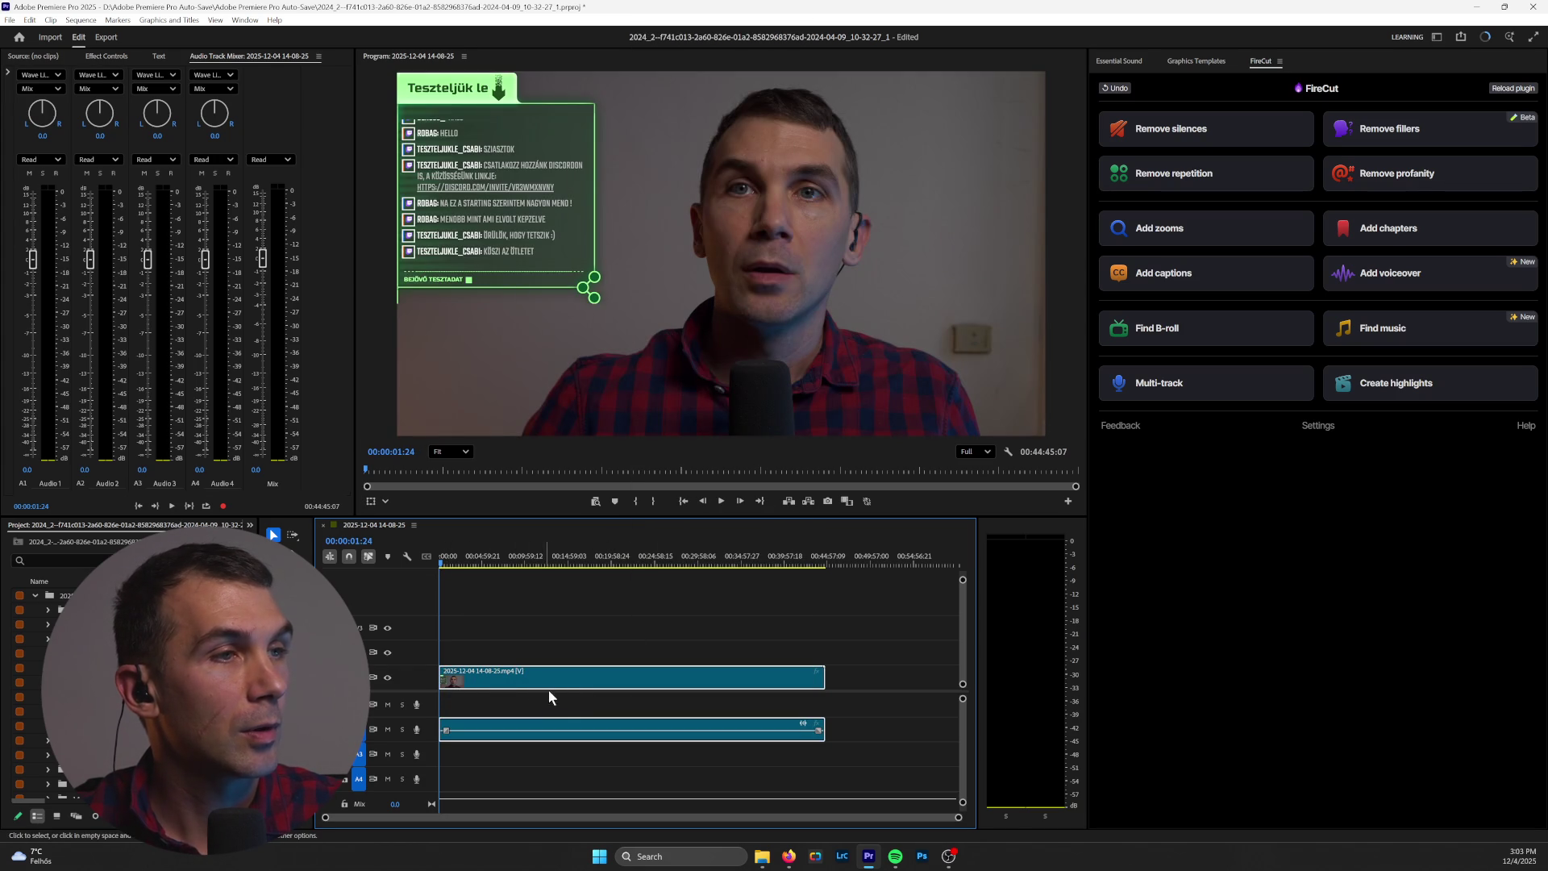
click(588, 713)
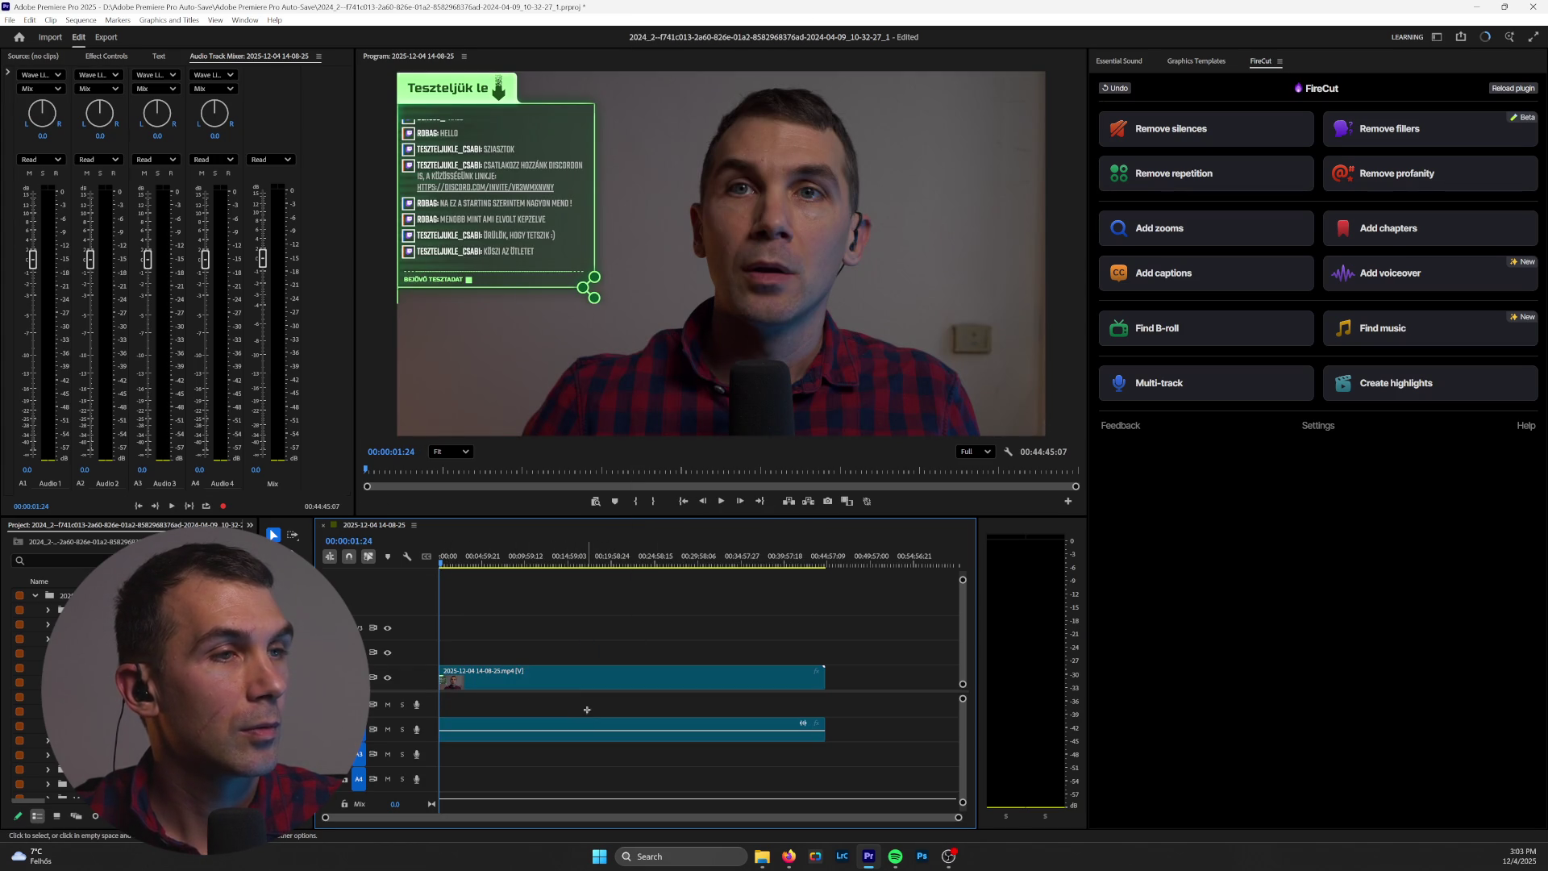
drag(587, 723, 581, 657)
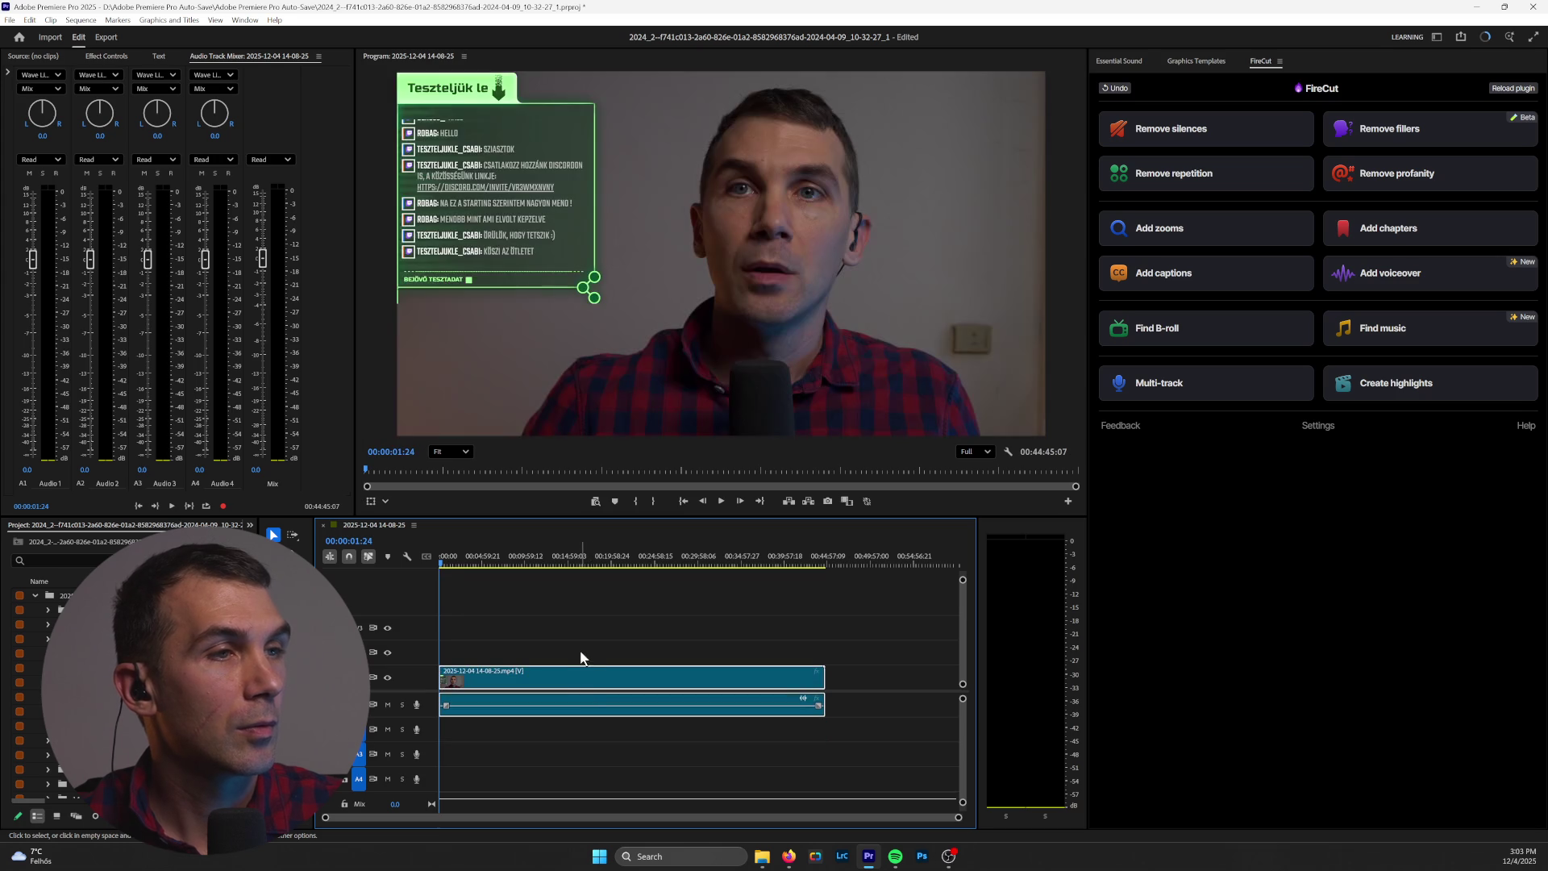
click(449, 558)
key(space)
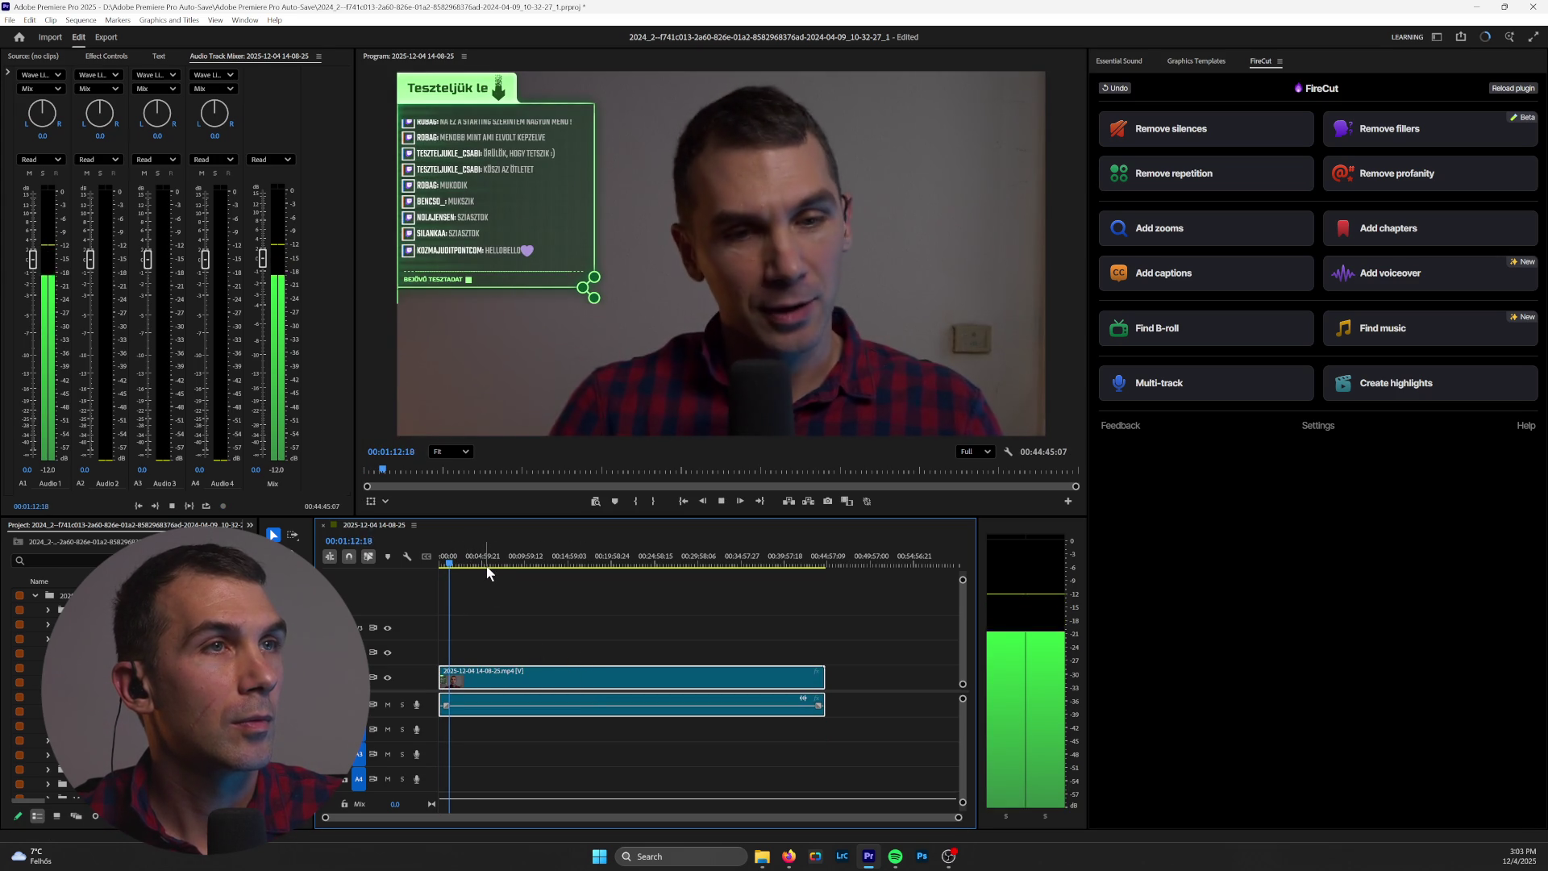
mouse_move(485, 569)
mouse_down()
mouse_move(746, 593)
mouse_move(712, 591)
mouse_up()
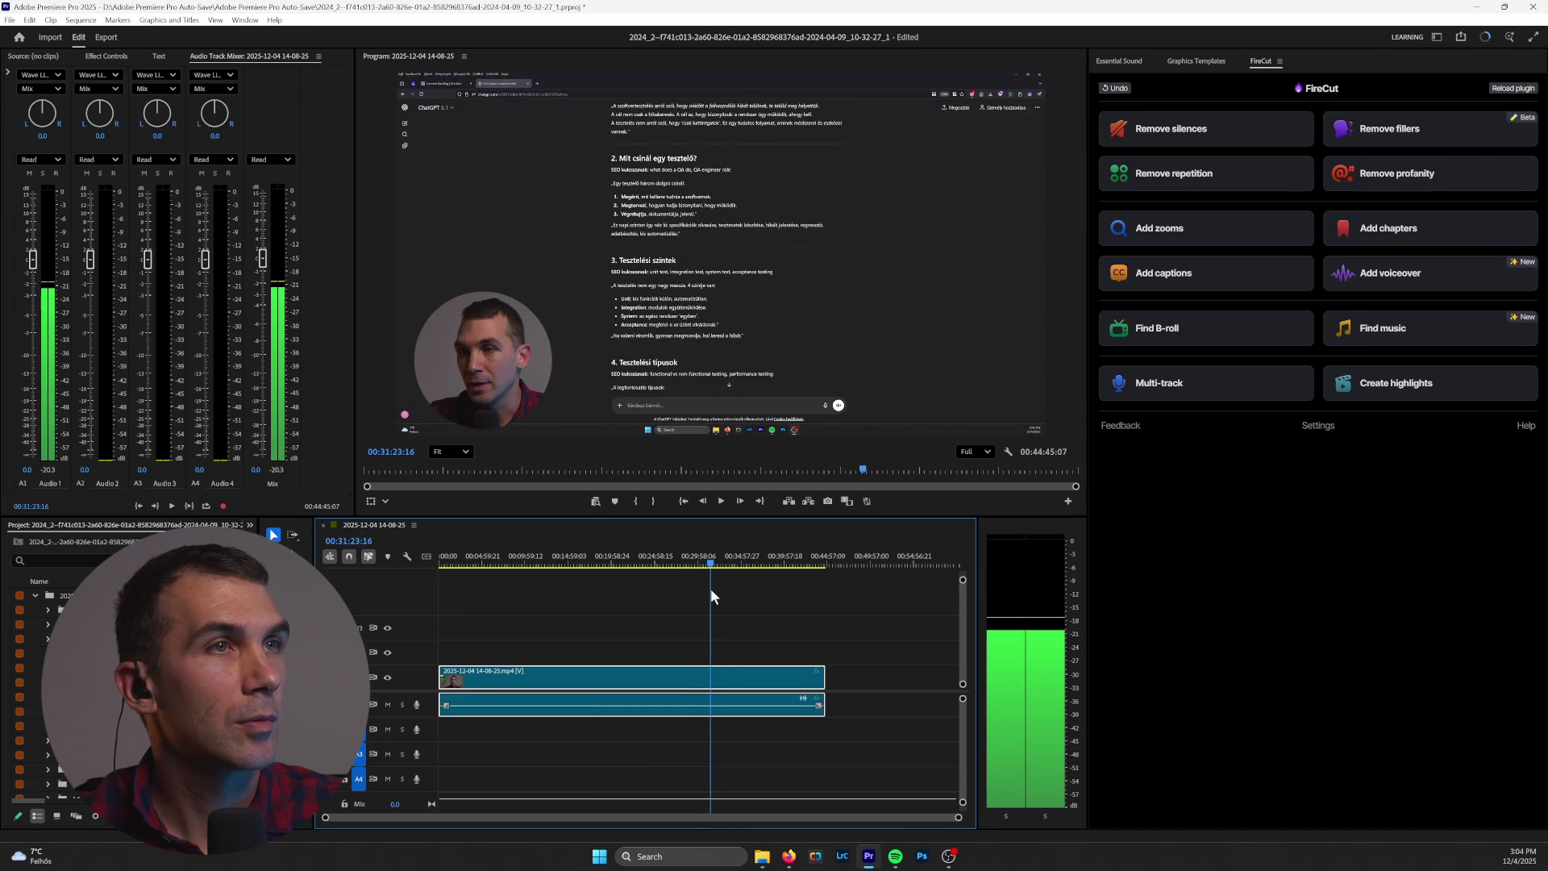
key(space)
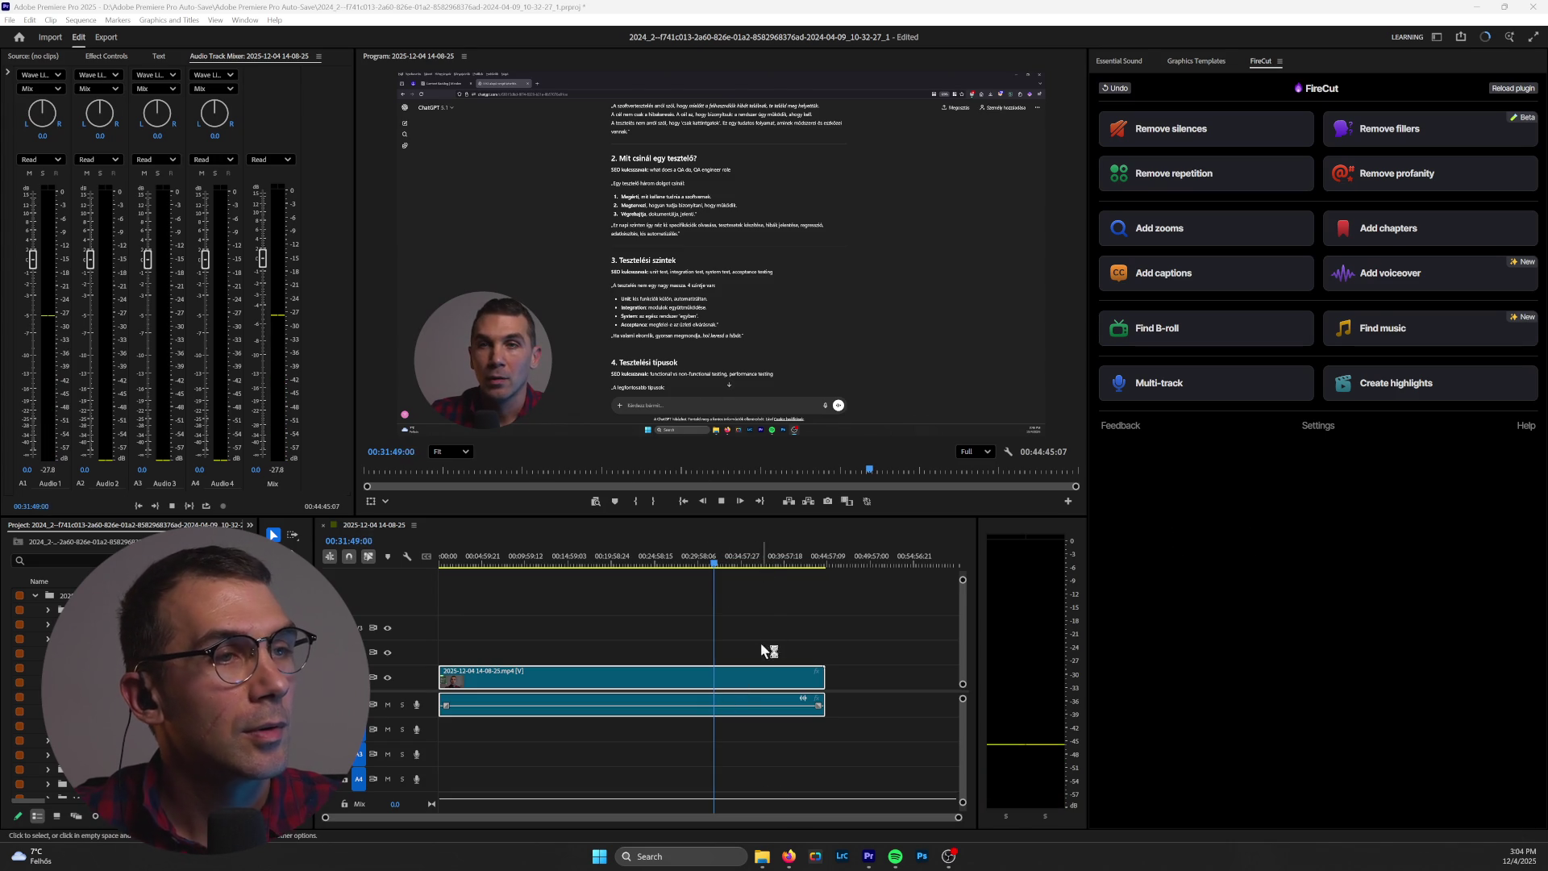
mouse_move(714, 564)
mouse_down()
mouse_move(755, 567)
mouse_move(742, 569)
mouse_up()
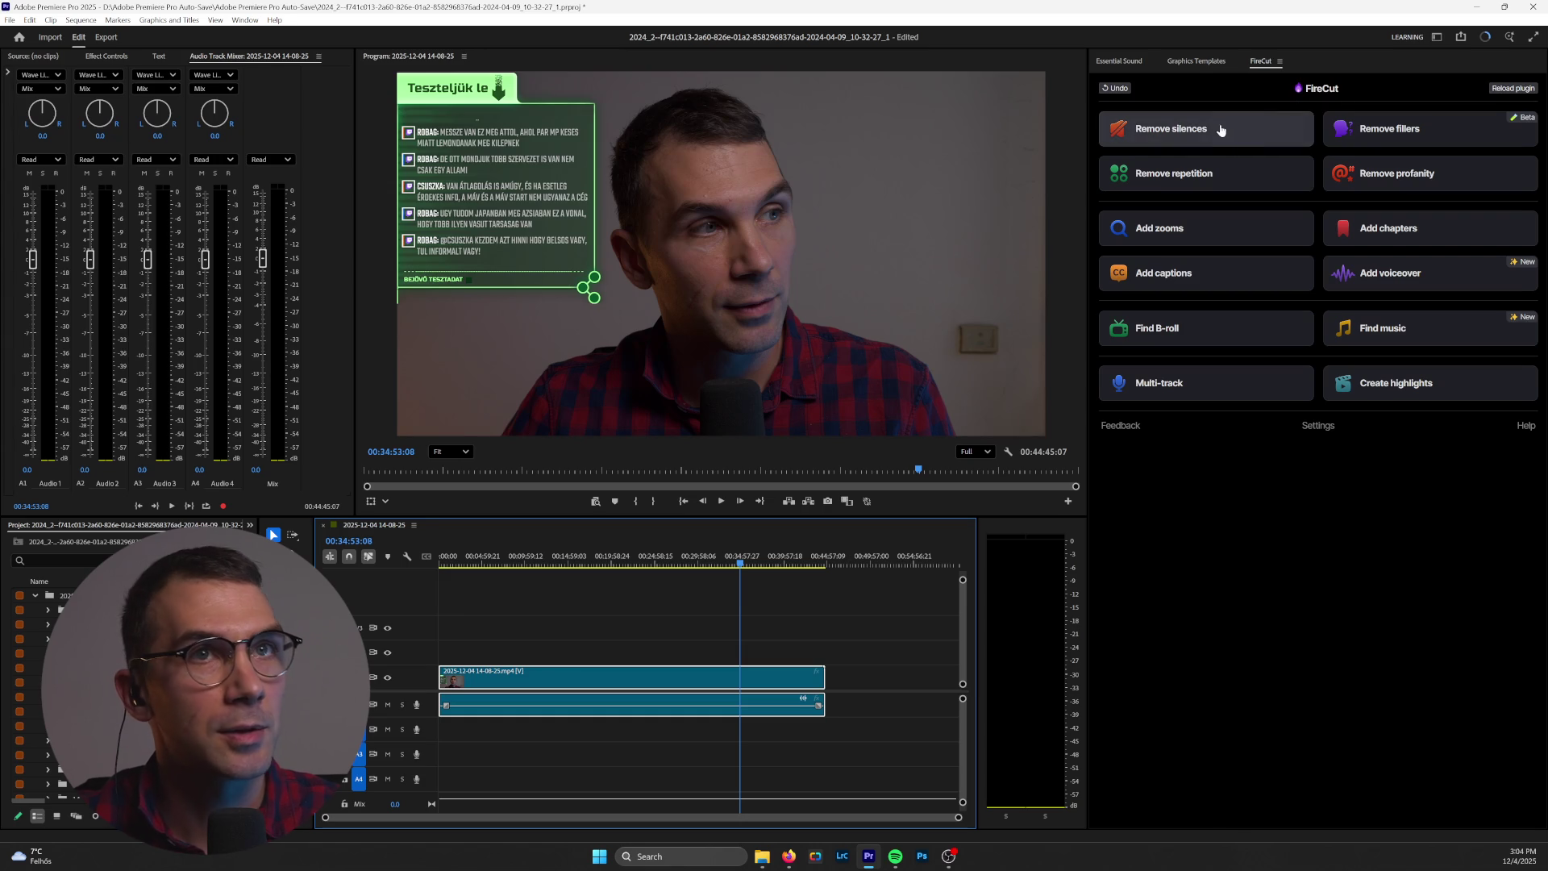
Step: Run FireCut's Remove silences on the full sequence using Audio 1, then switch to Firefox
click(1252, 123)
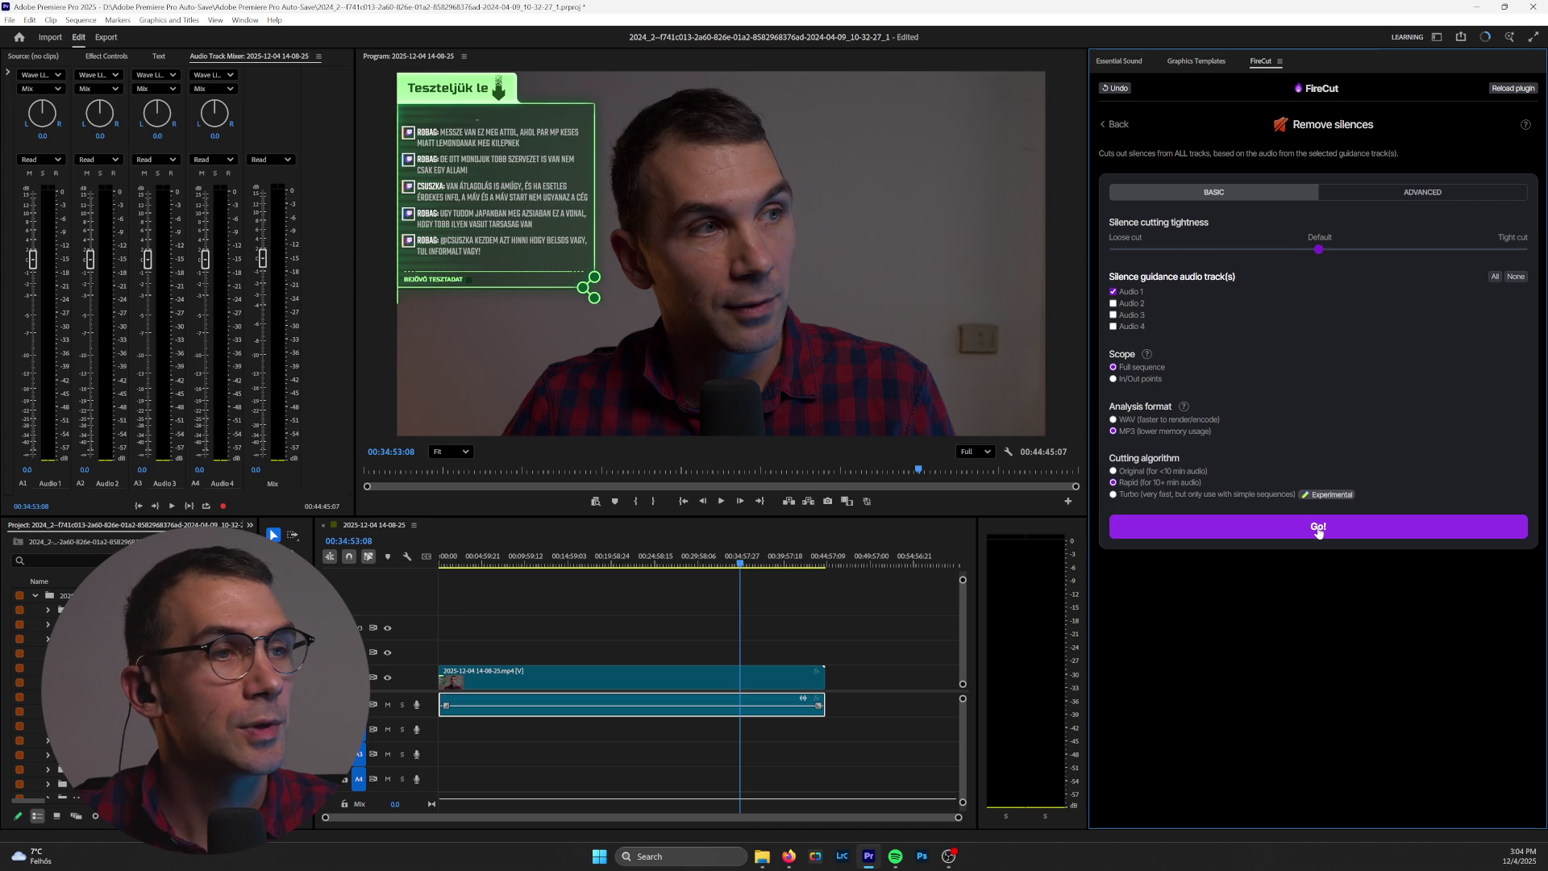
click(1319, 529)
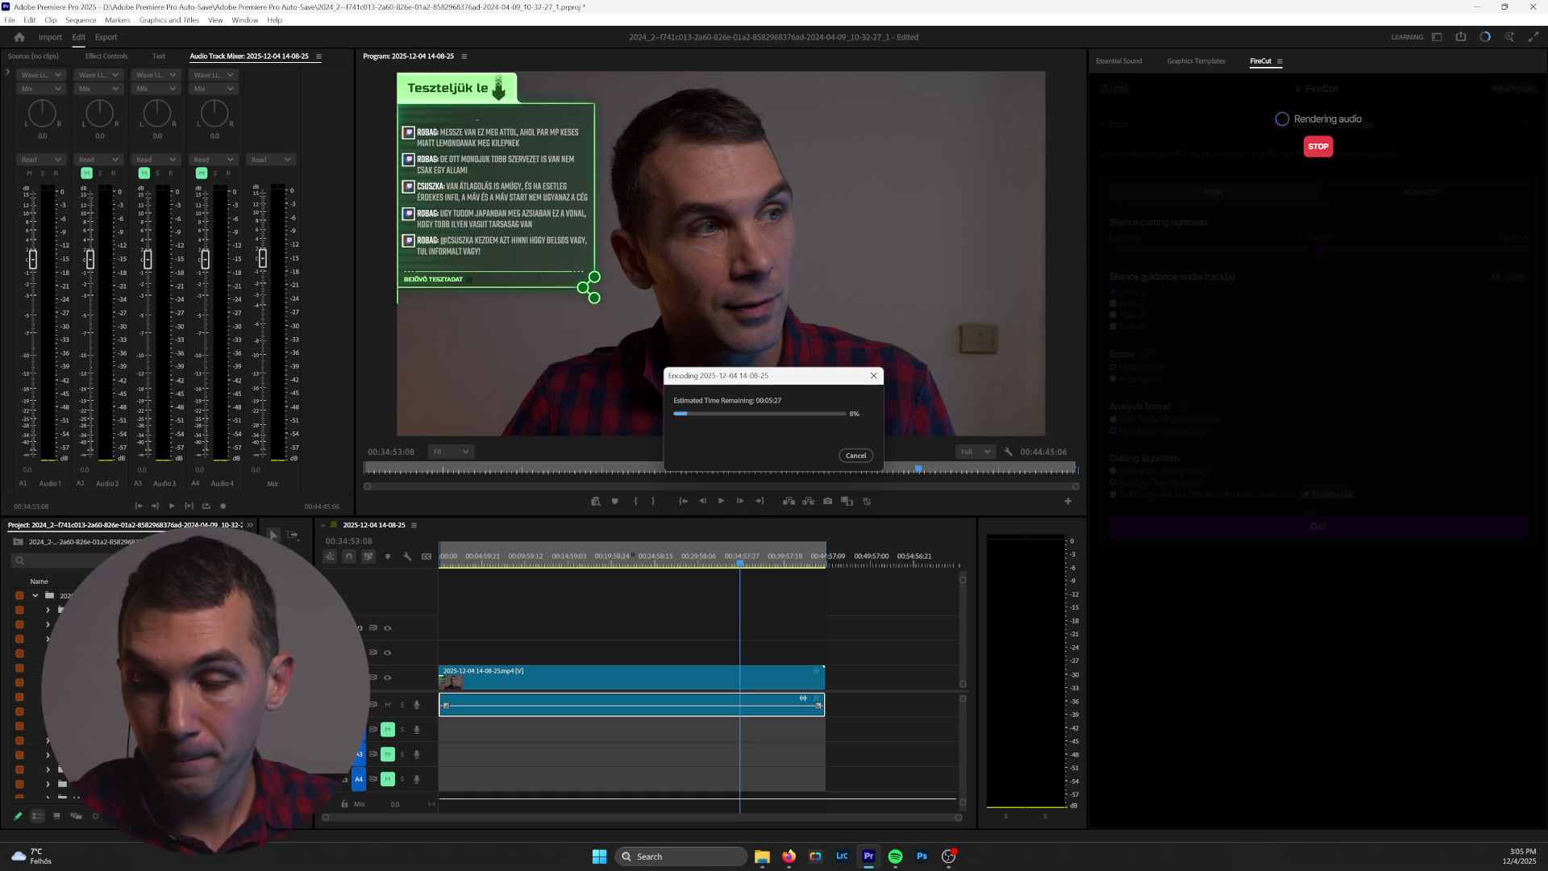
click(797, 862)
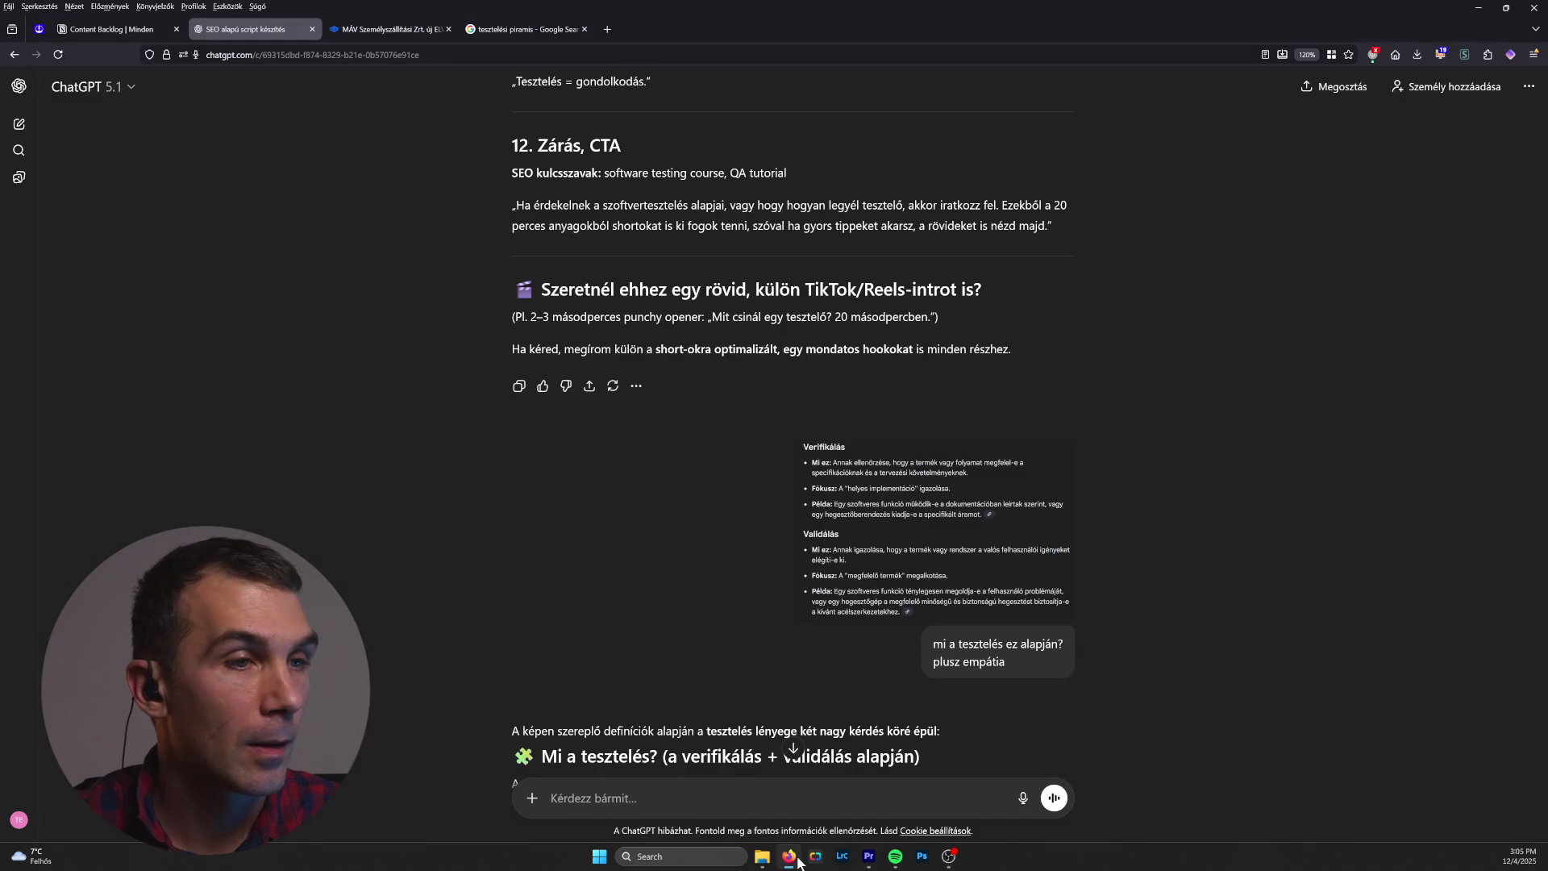
Step: Load OpusClip in a new tab, go to My dashboard, and close the Google search tab
click(604, 29)
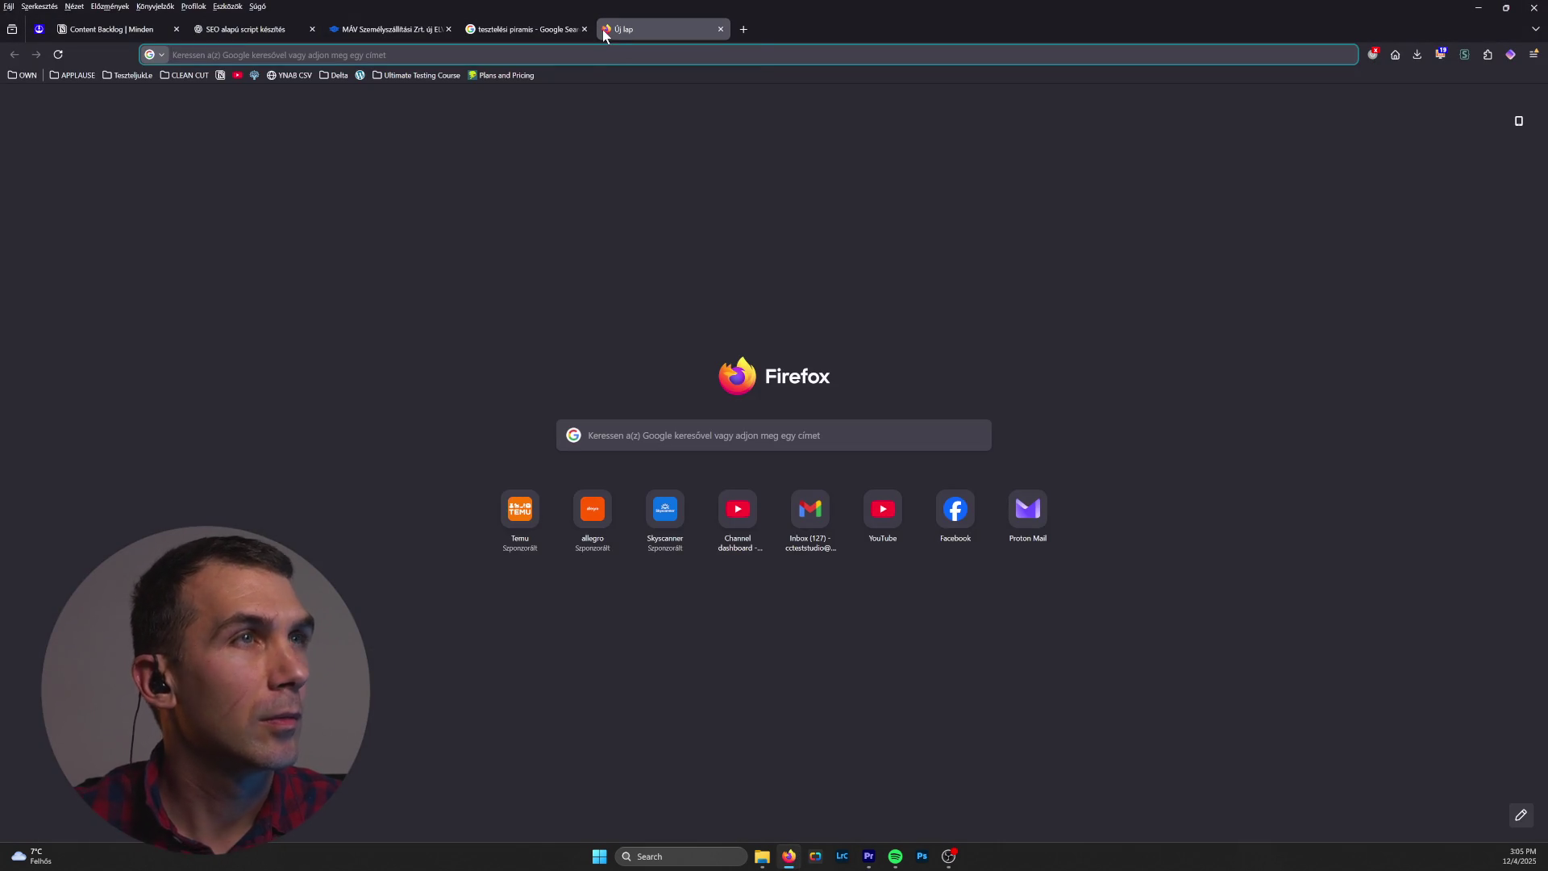
text(o)
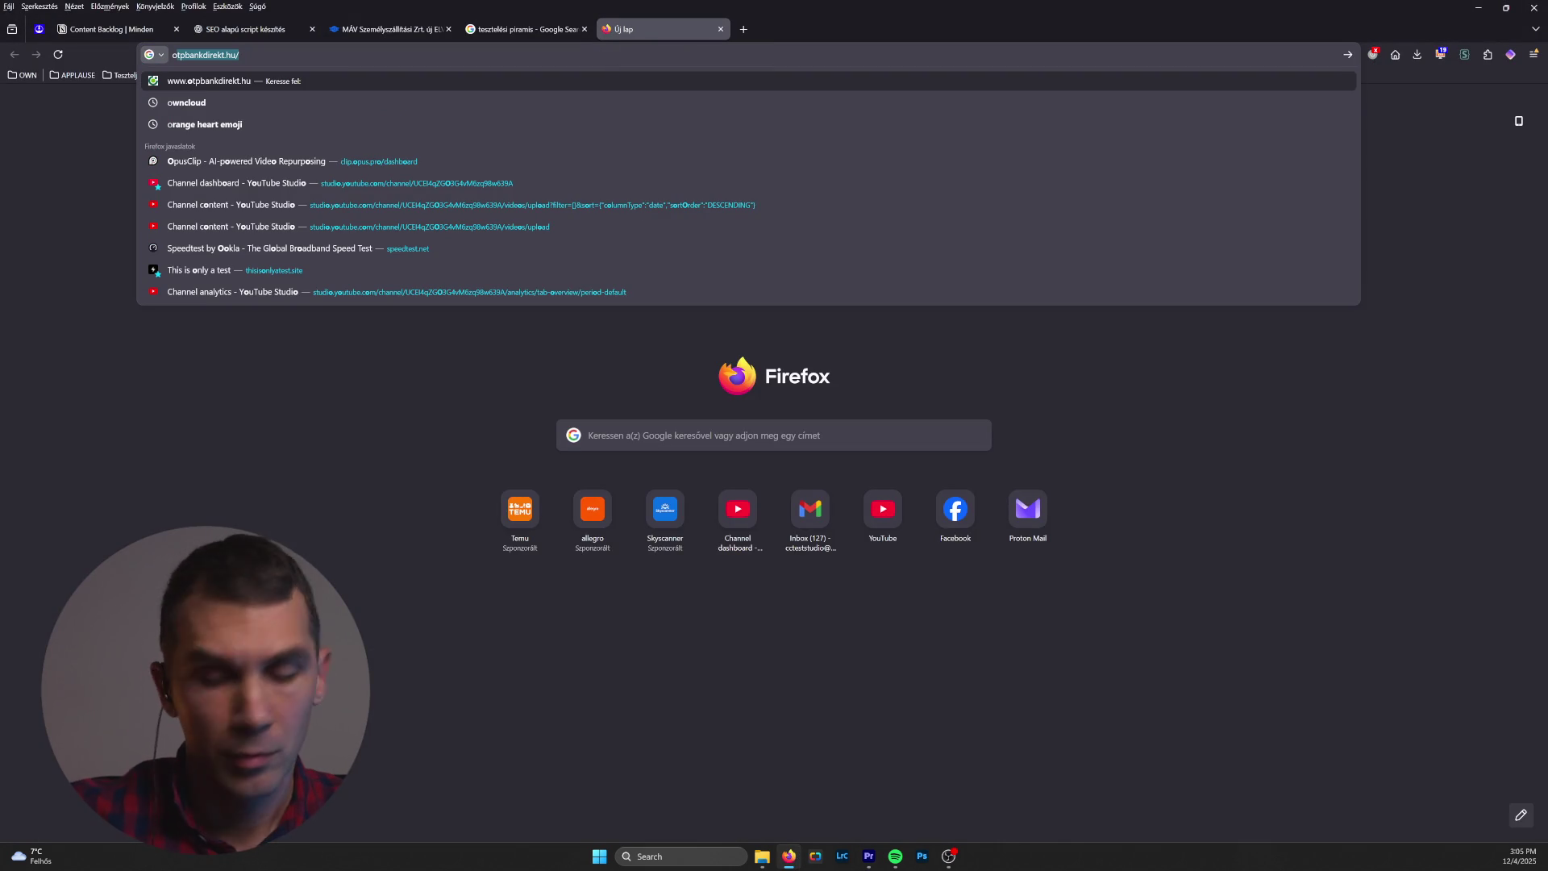
text(pus)
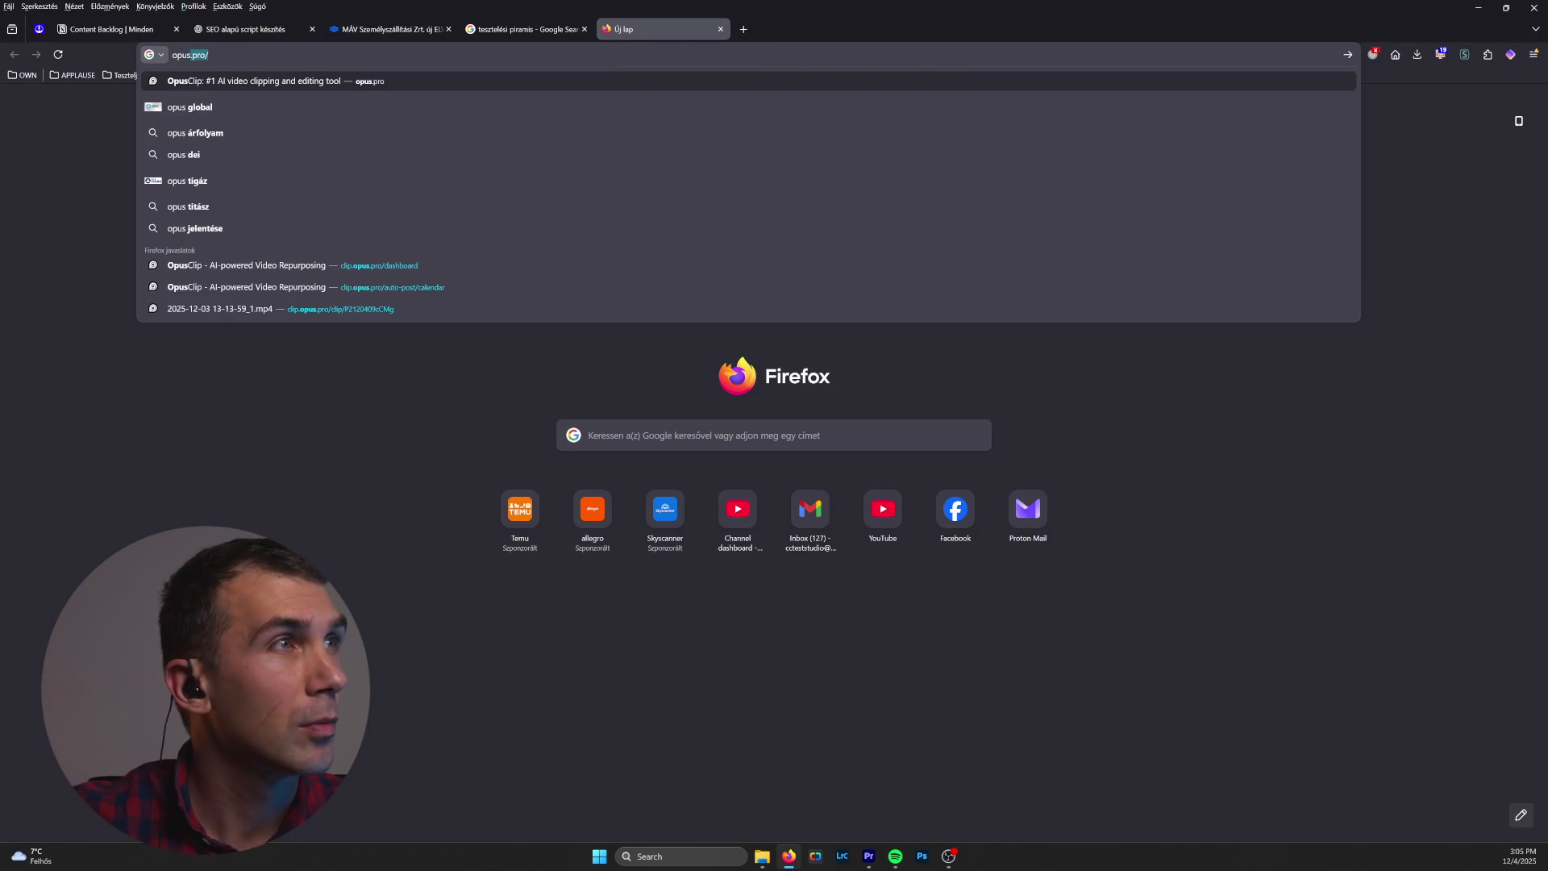
key(Return)
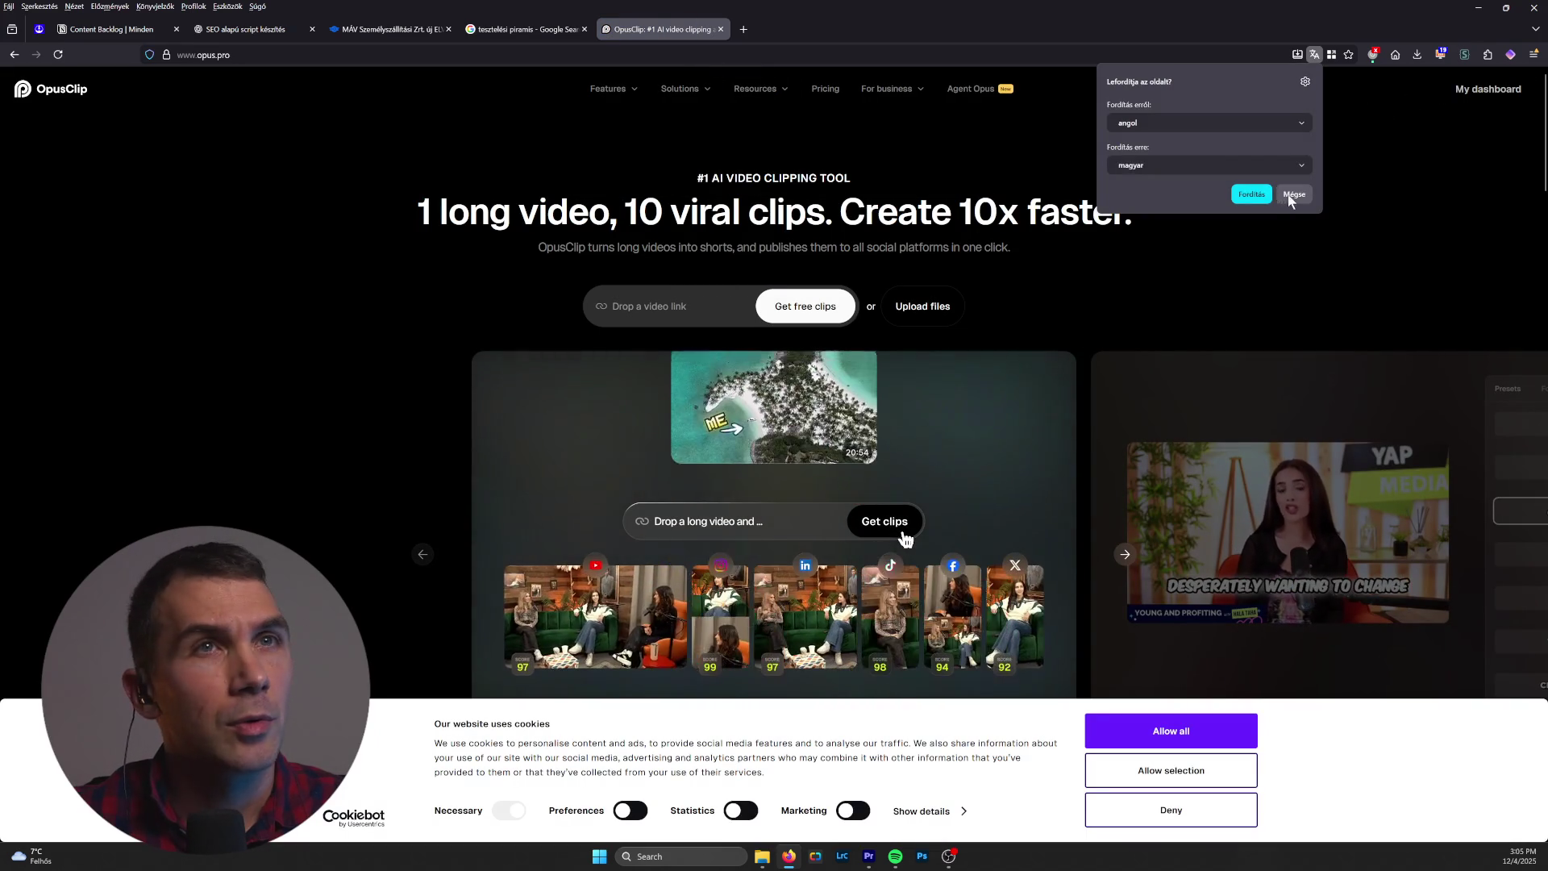
click(1291, 196)
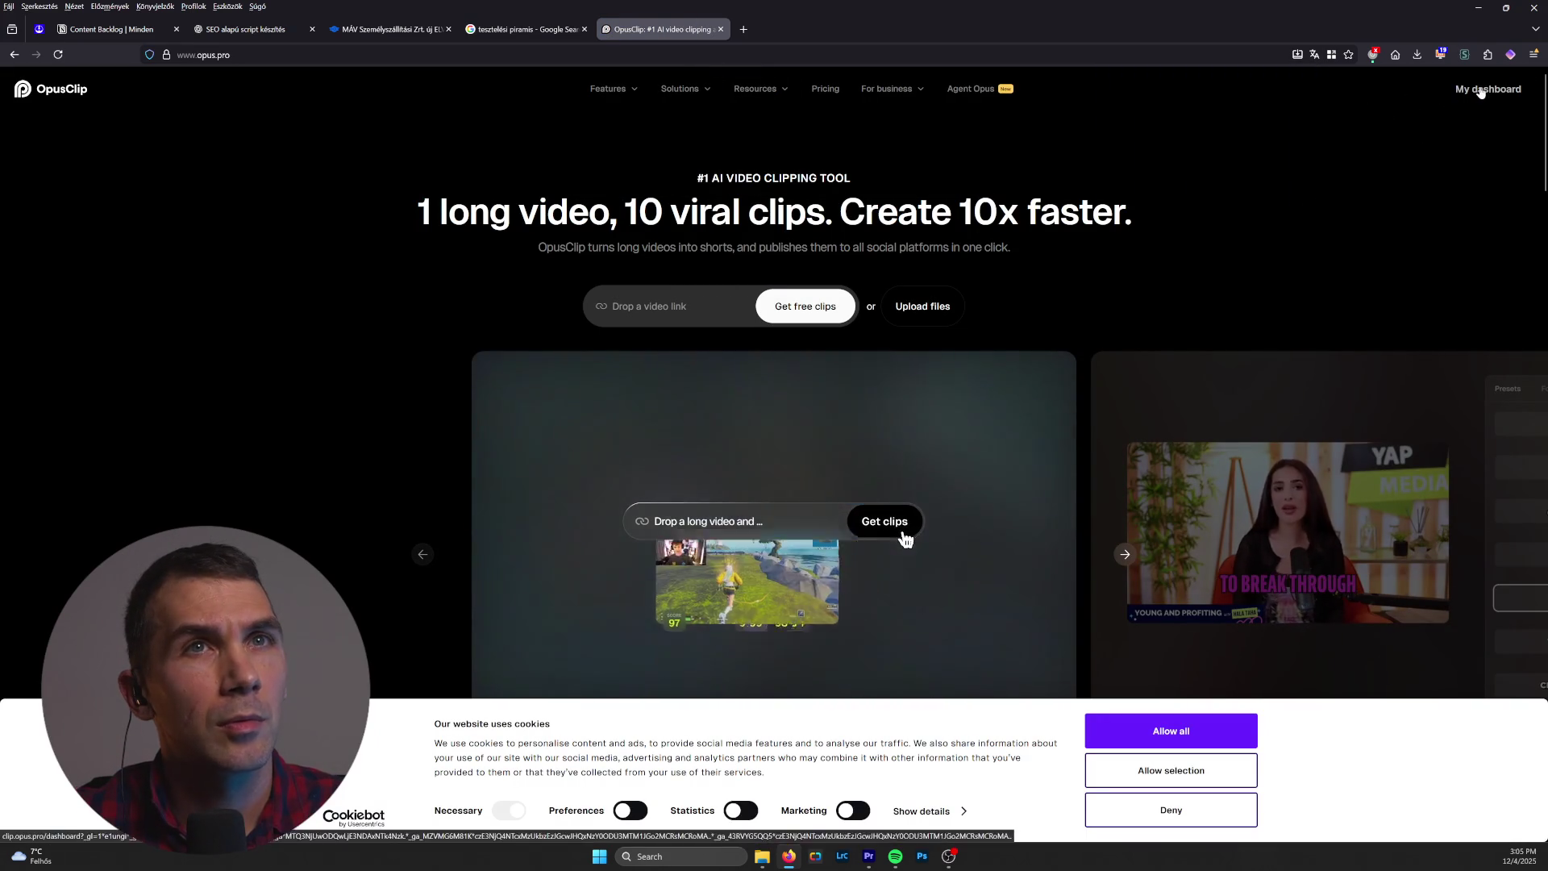
click(1489, 89)
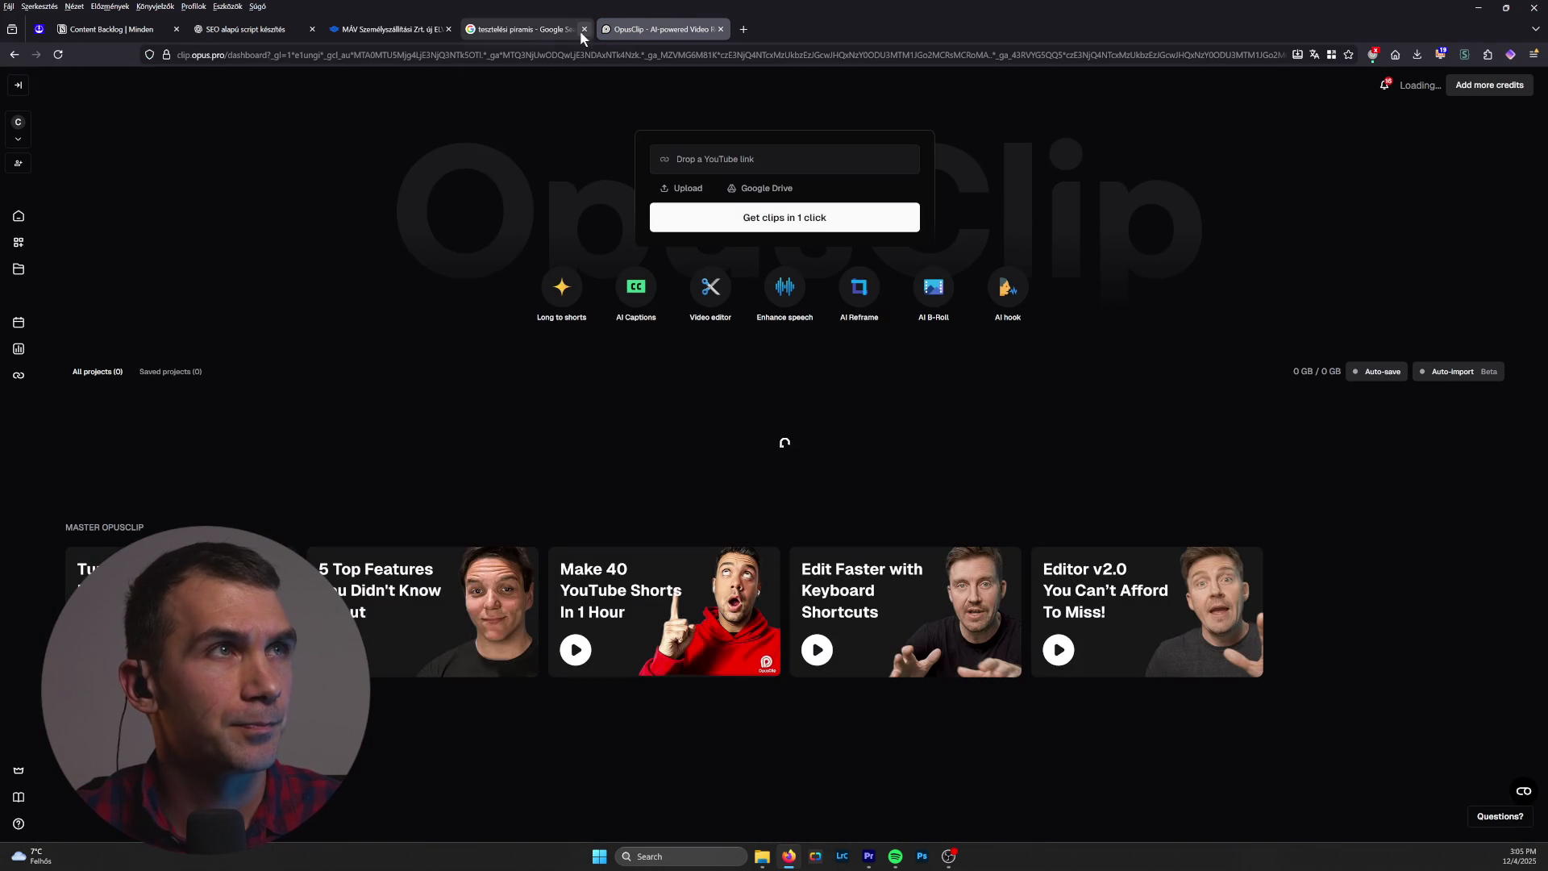
click(584, 29)
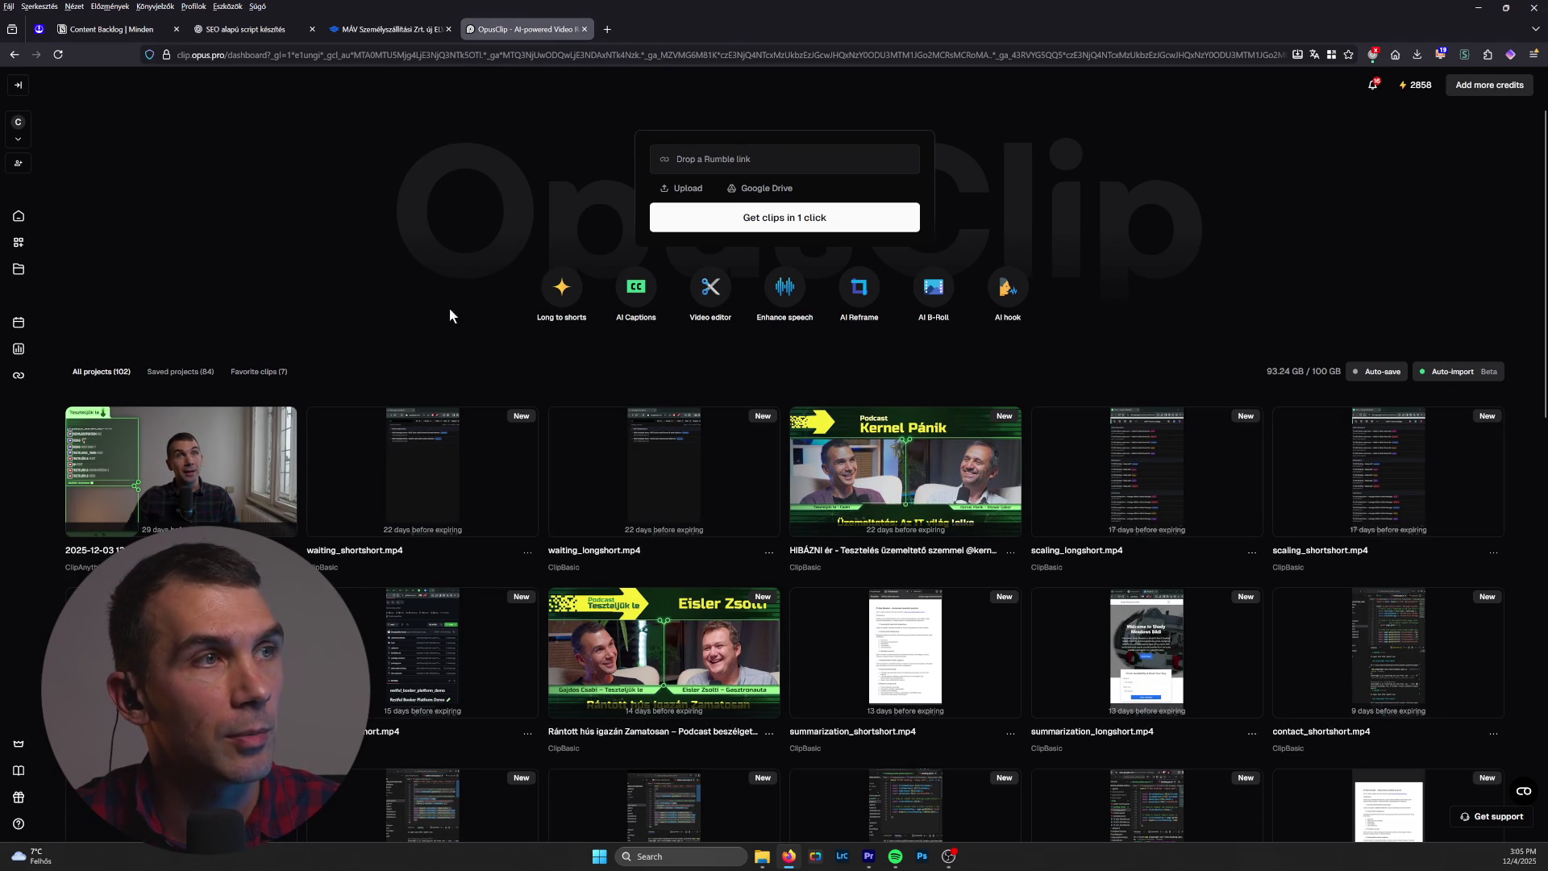
click(869, 857)
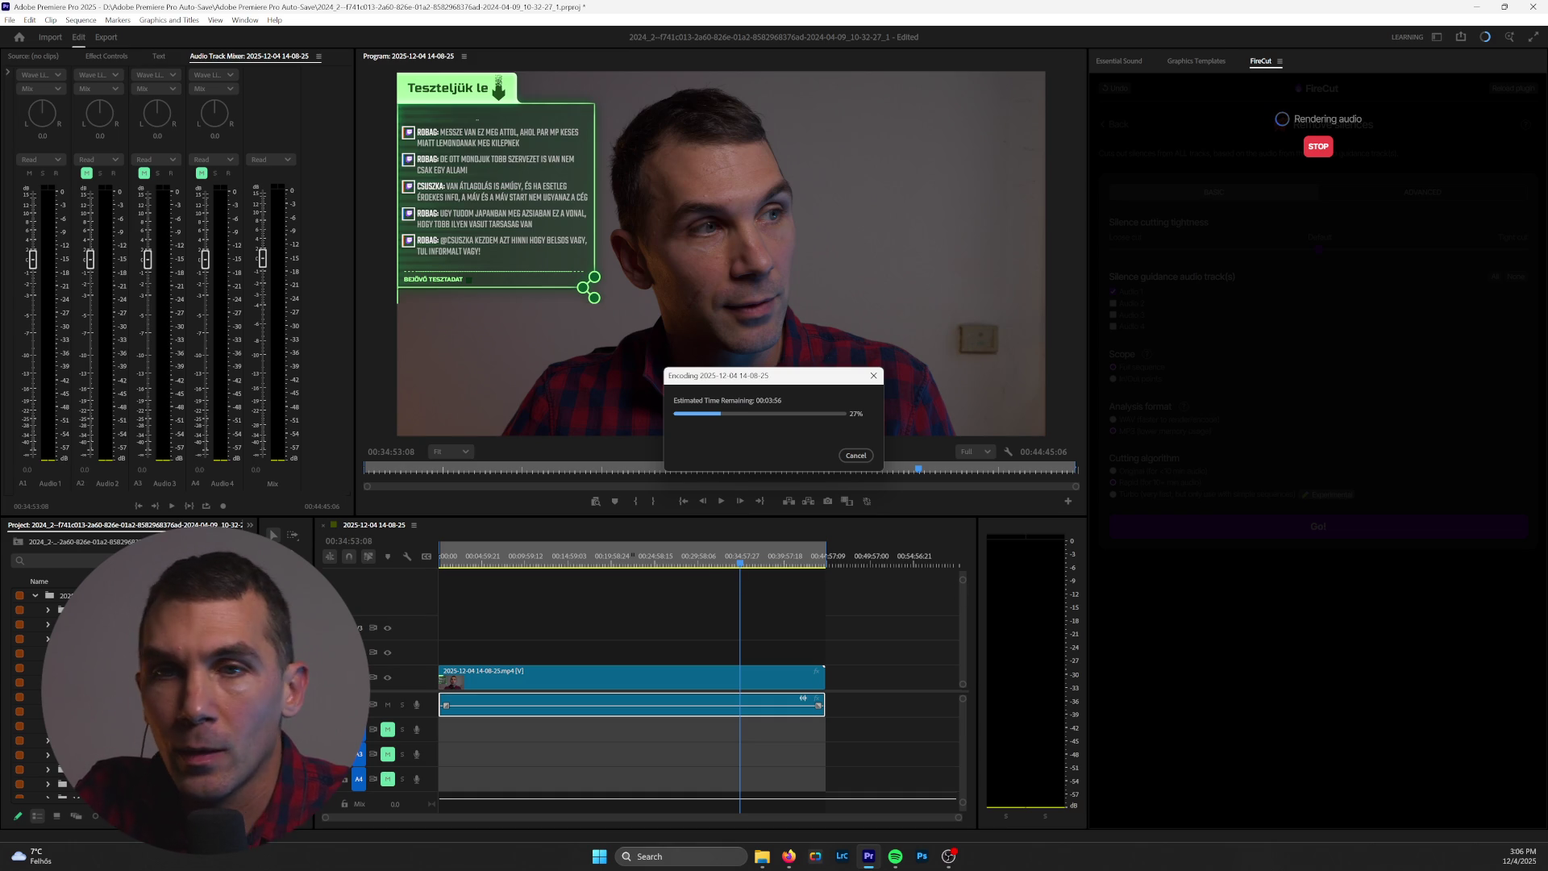
key(alt+Tab)
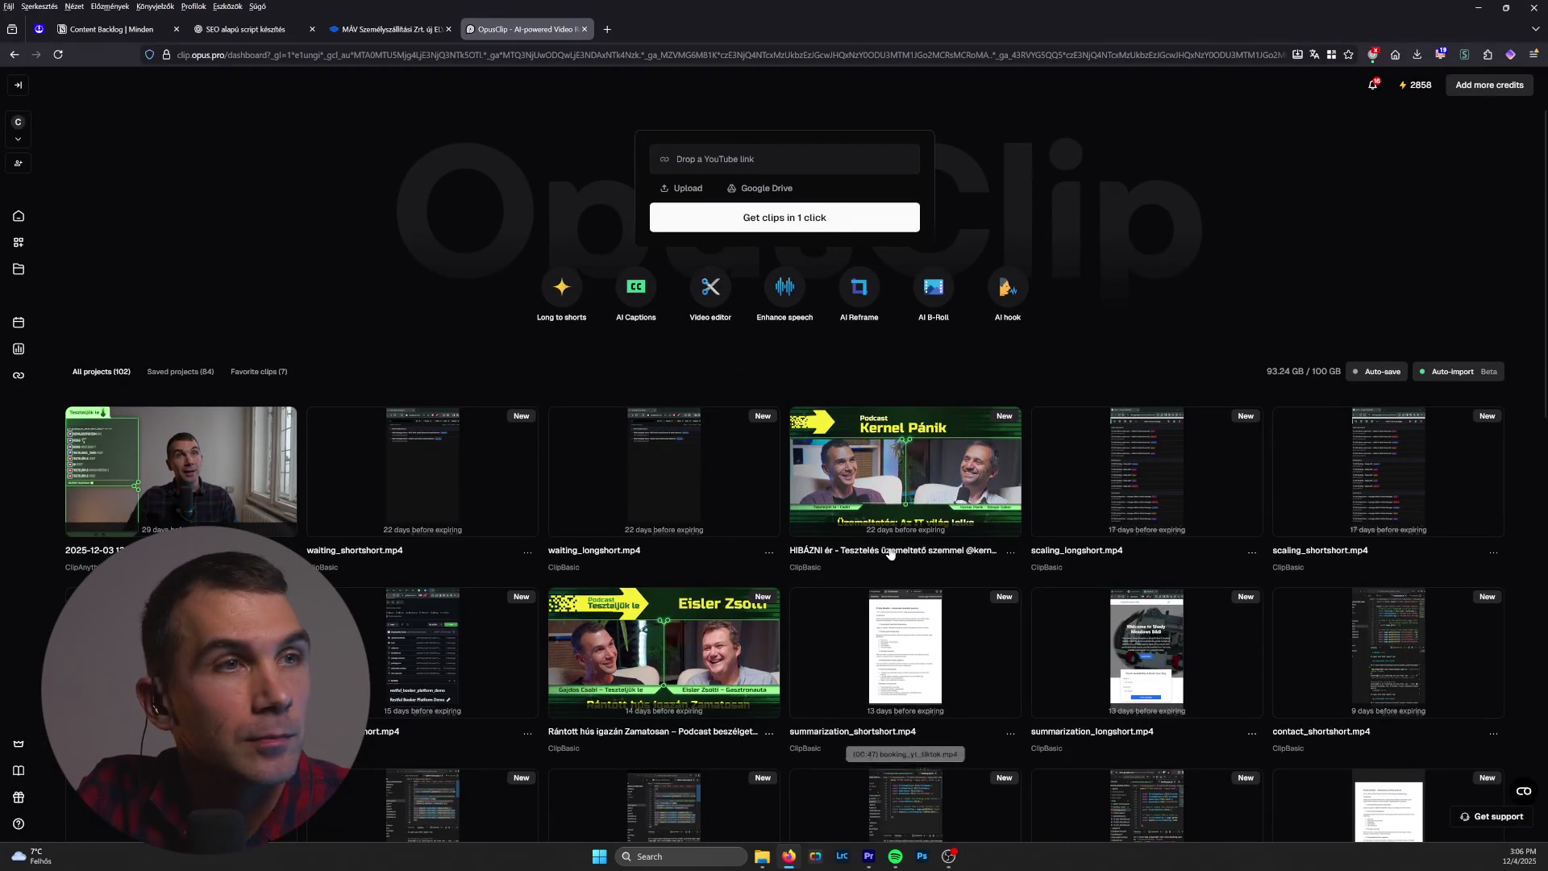
click(203, 492)
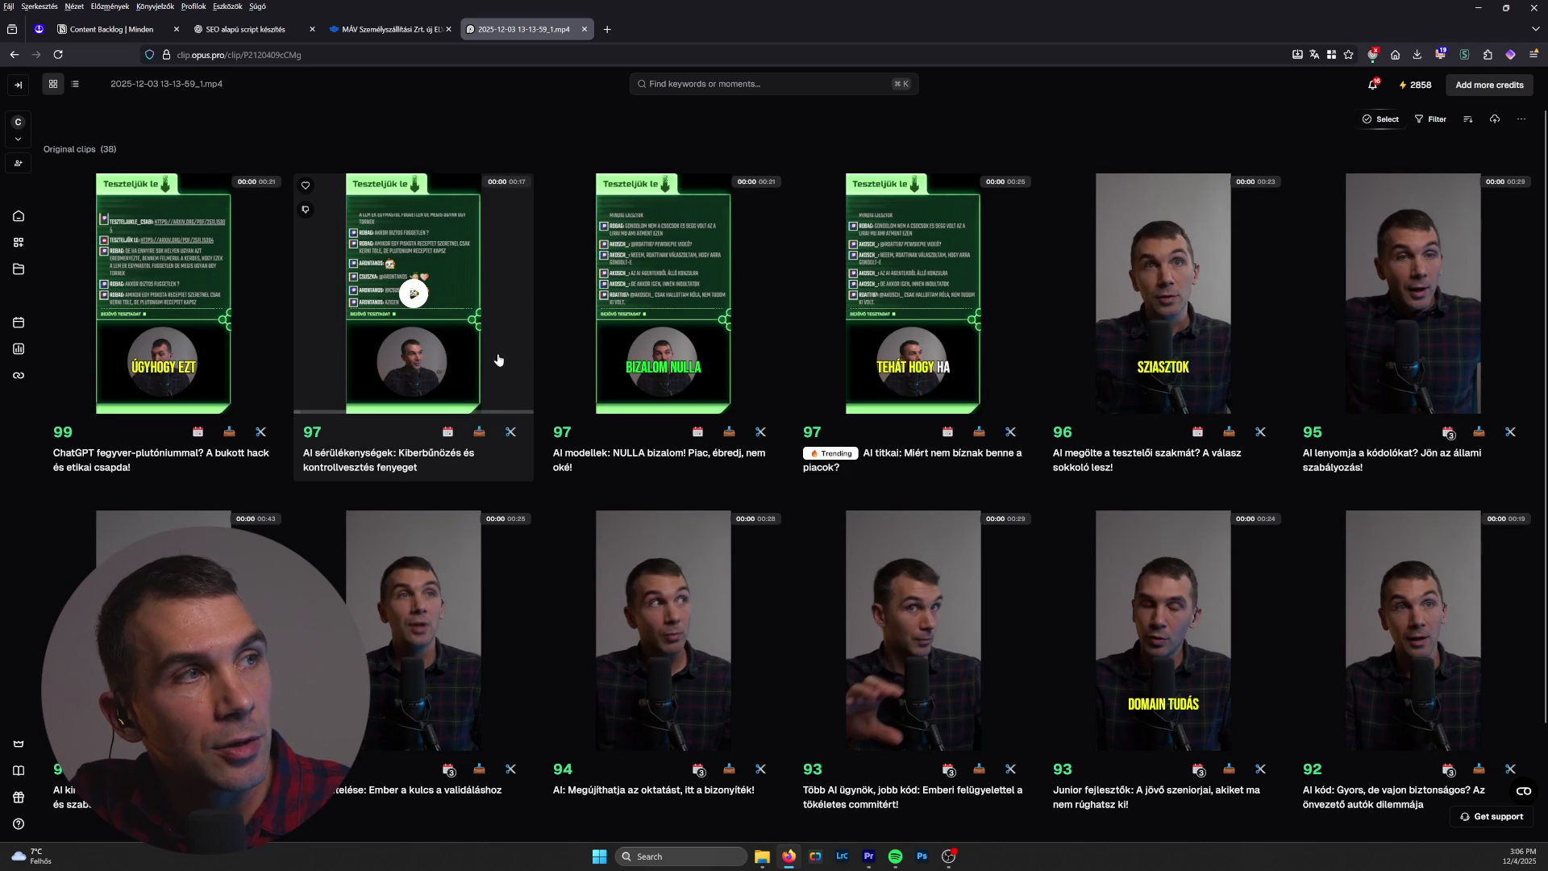
scroll(696, 572, down, 2)
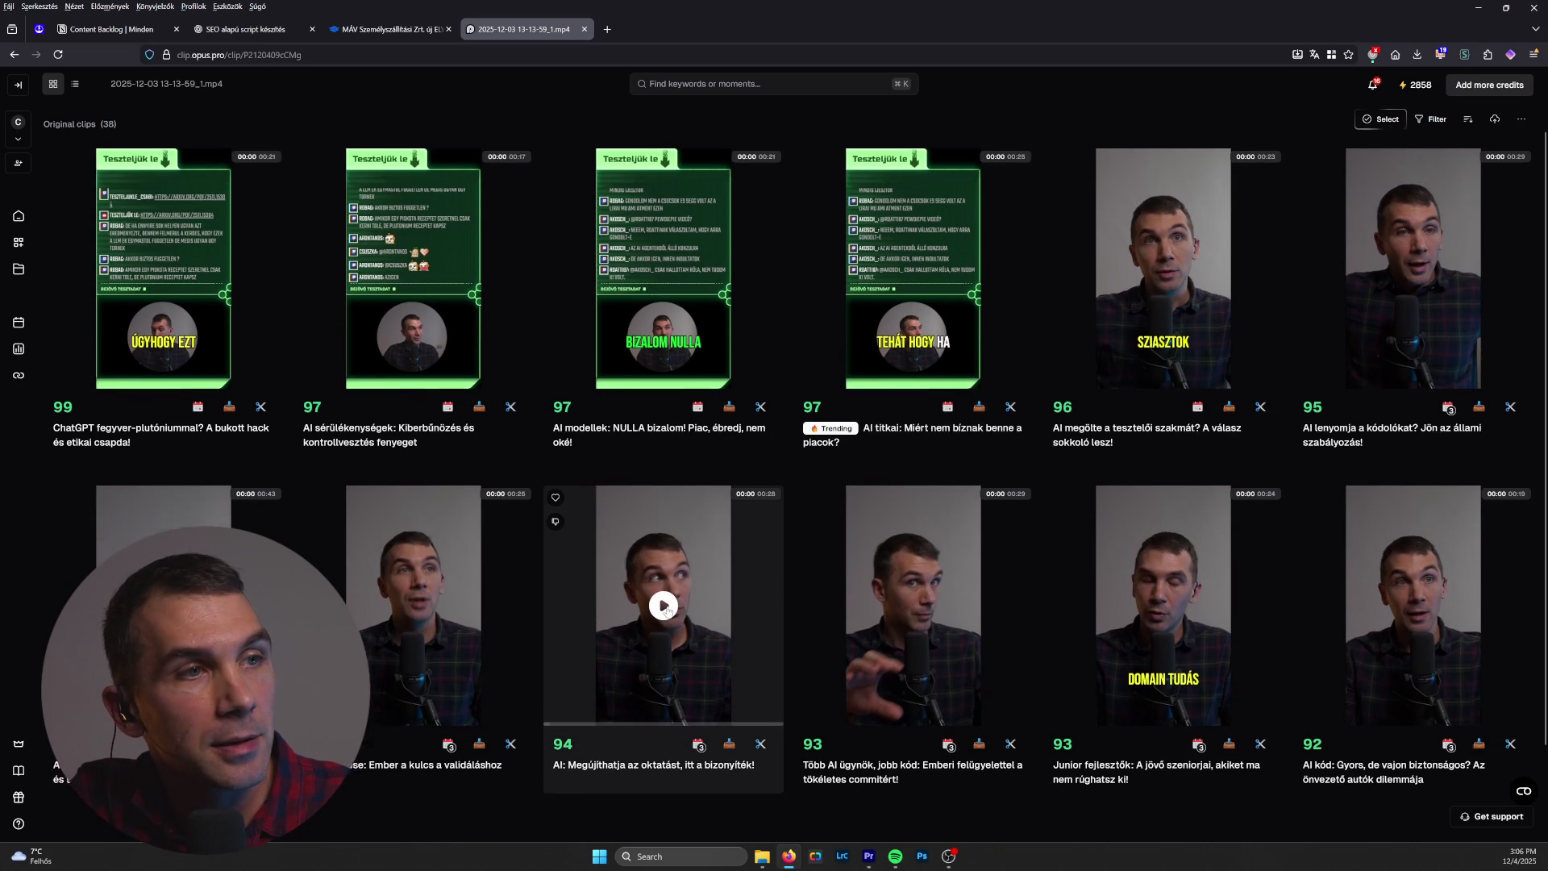
scroll(697, 571, up, 2)
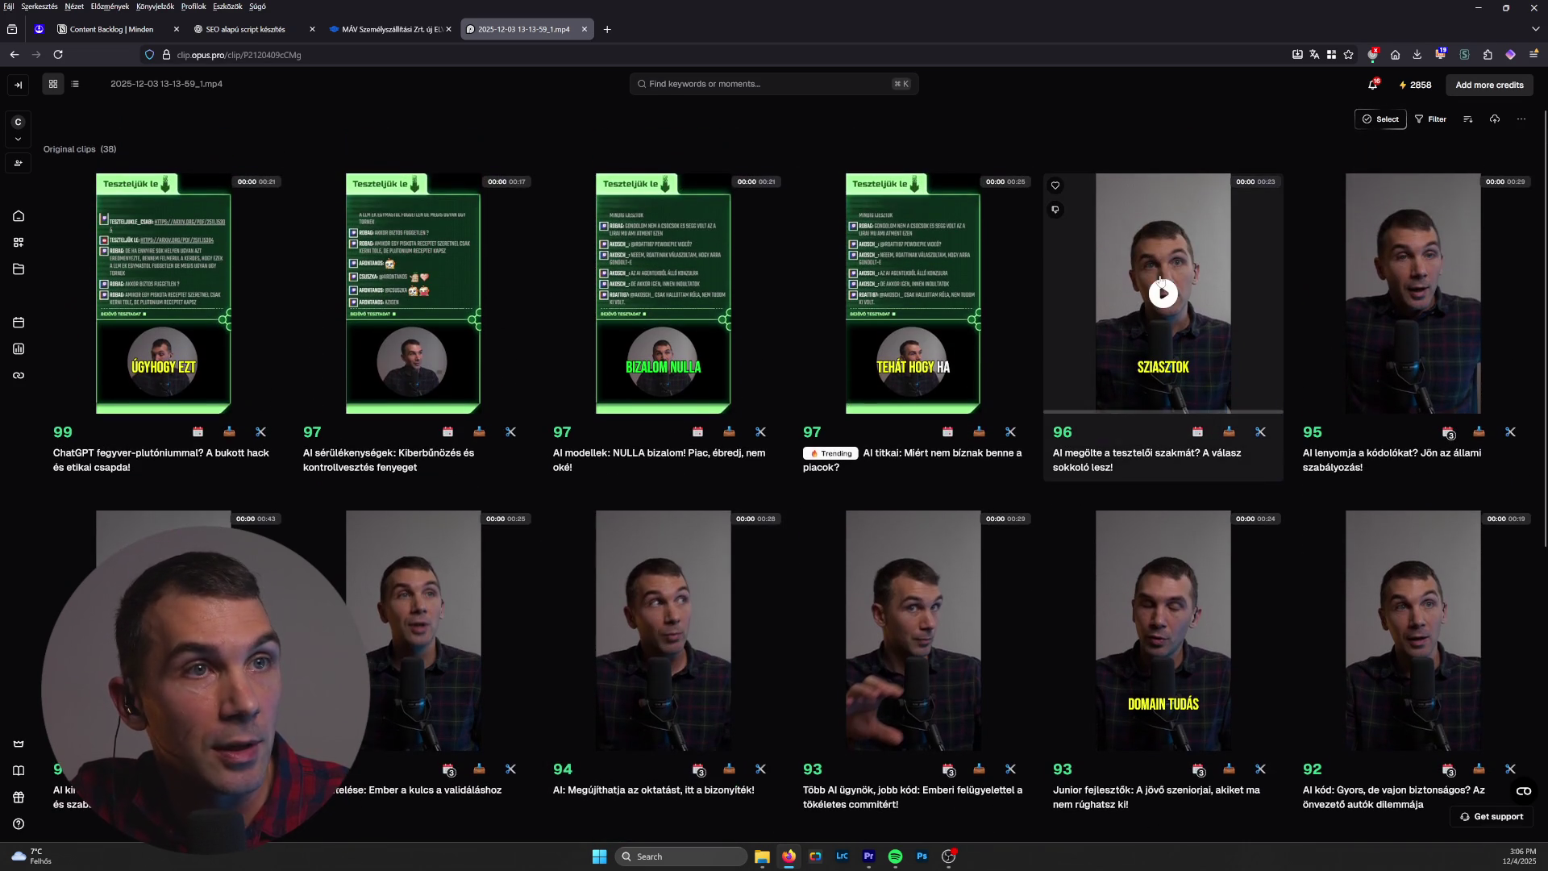
scroll(1143, 419, down, 4)
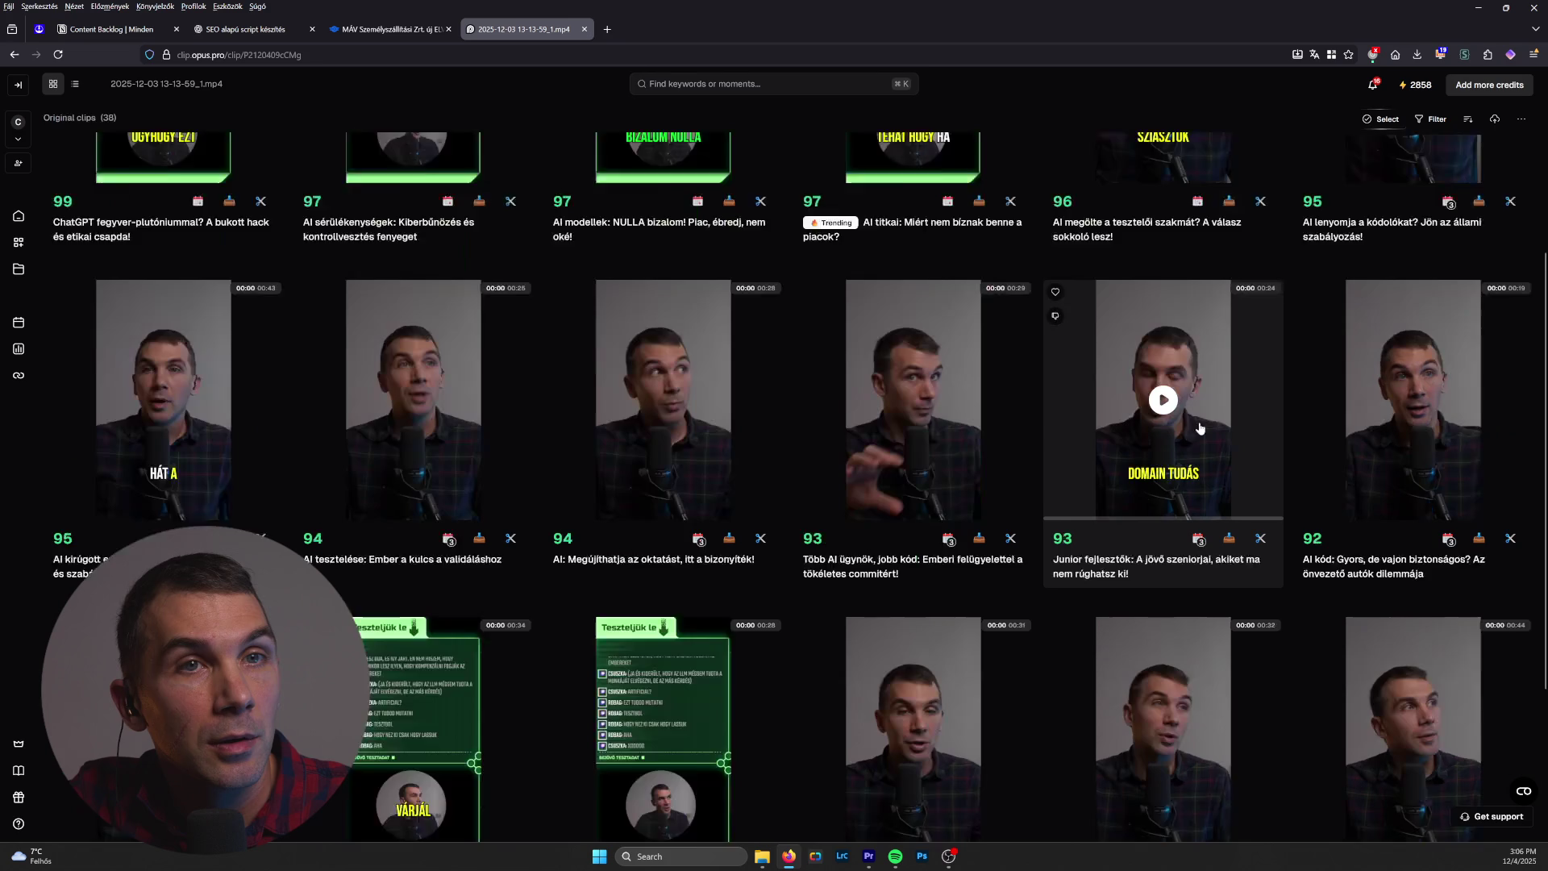
Step: Preview the Junior fejlesztők clip and check its scheduled posts list
click(1164, 369)
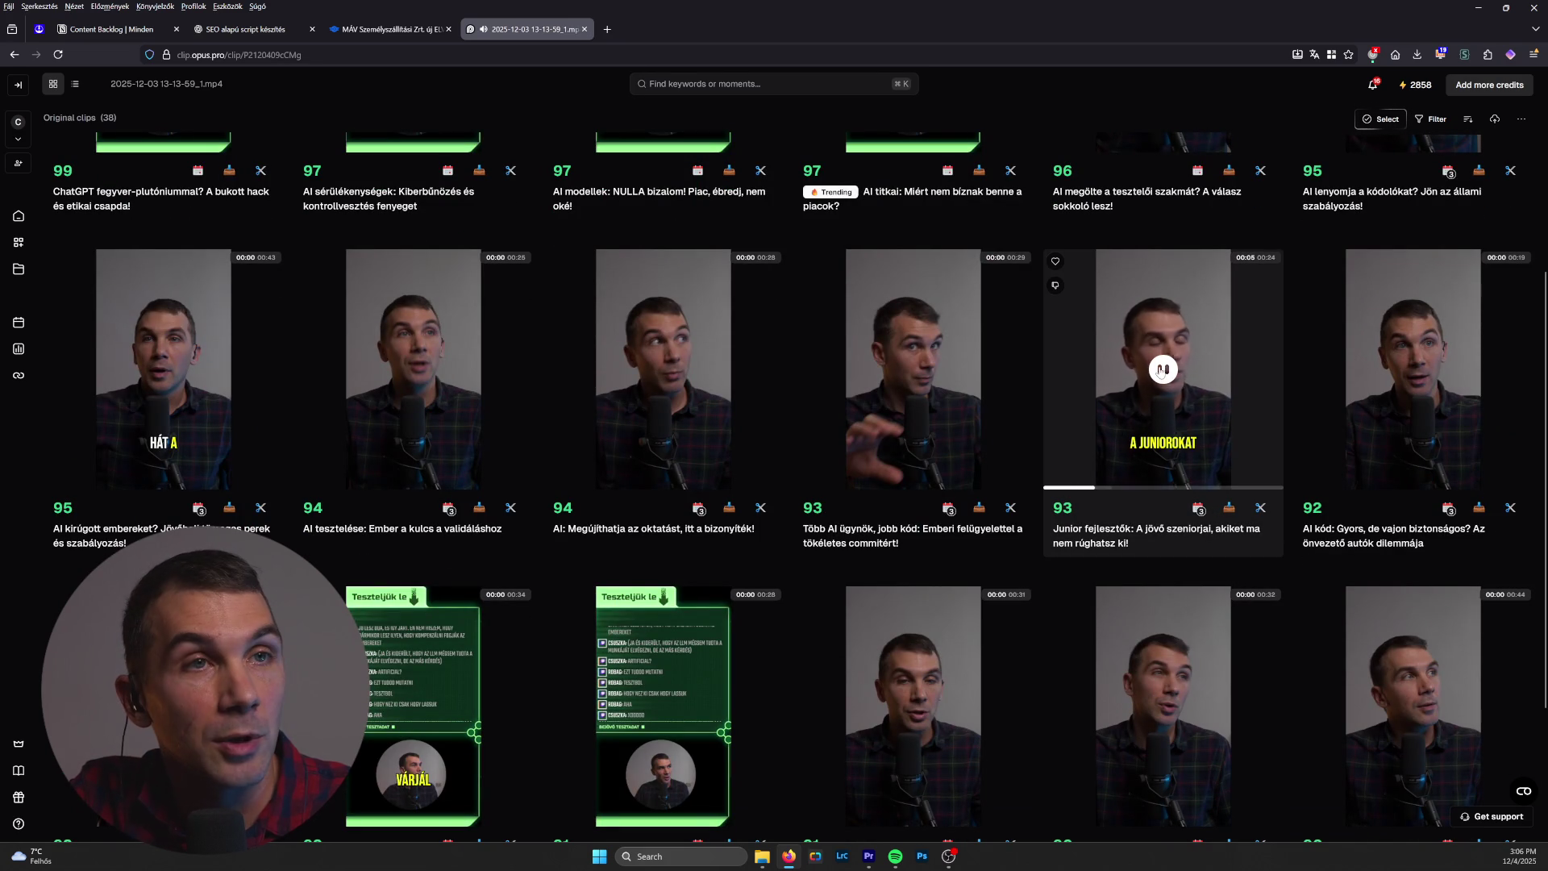
click(1135, 436)
click(1200, 511)
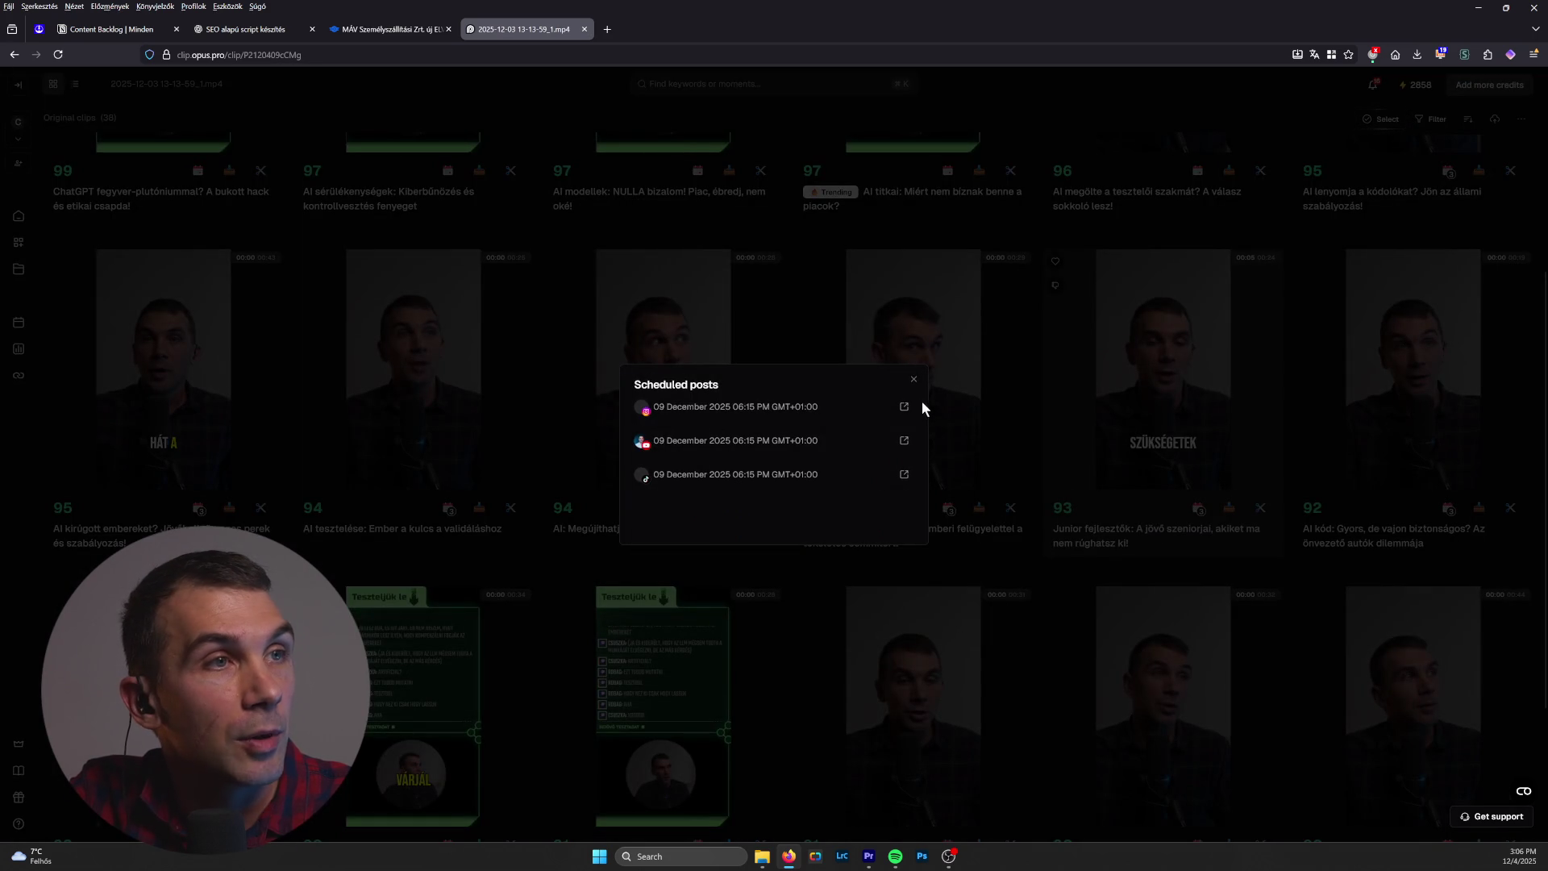
click(914, 380)
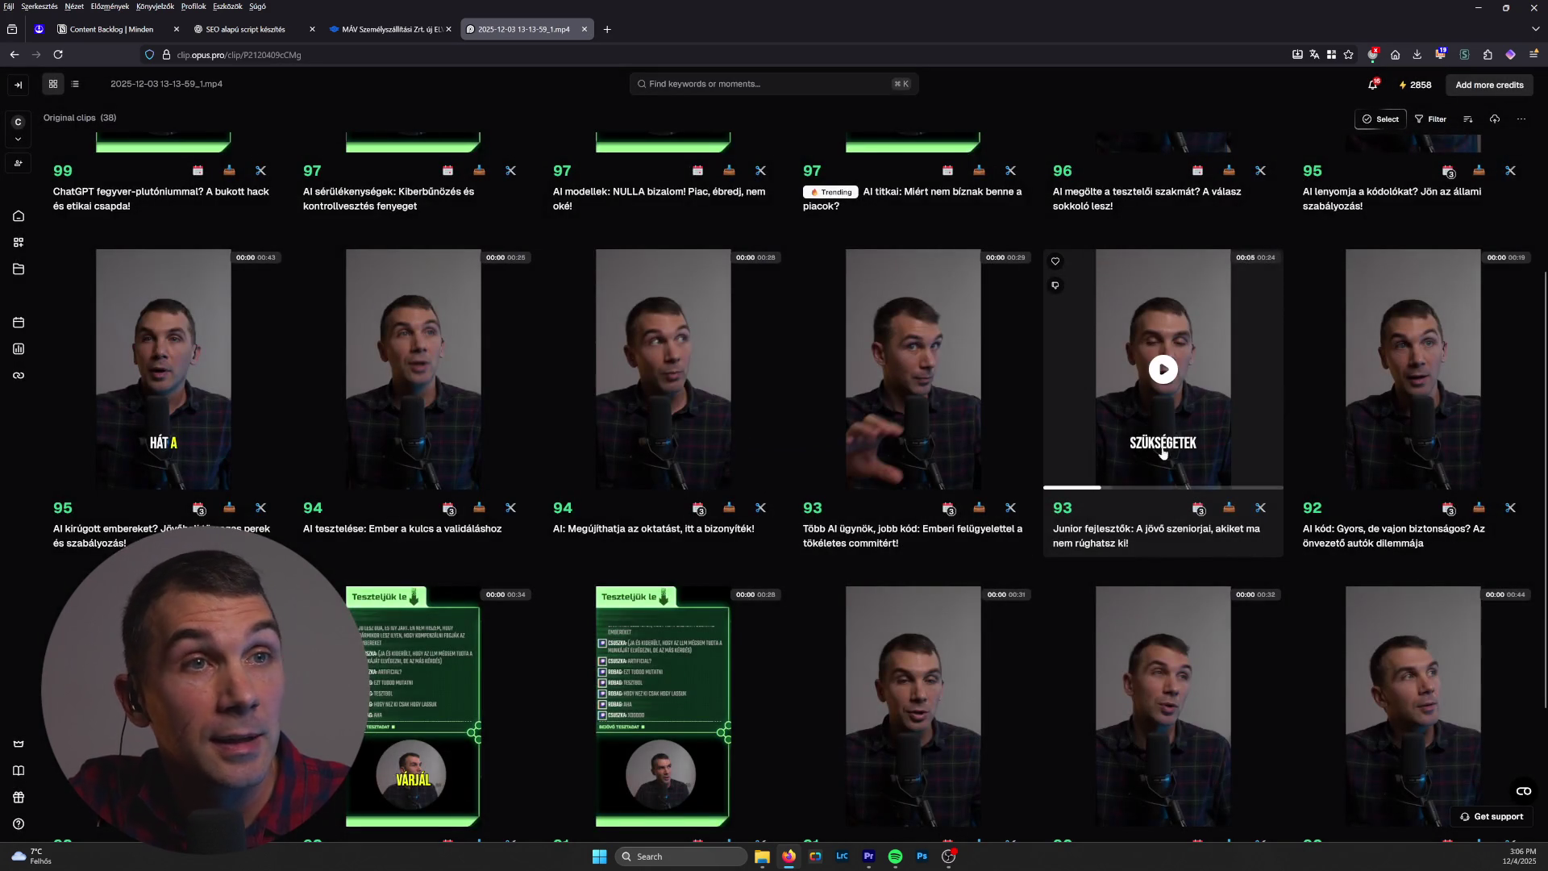
Step: Review the lower rows of generated clips, then switch to Premiere Pro to check the export
scroll(1162, 403, up, 3)
scroll(1164, 468, down, 4)
scroll(1169, 484, up, 4)
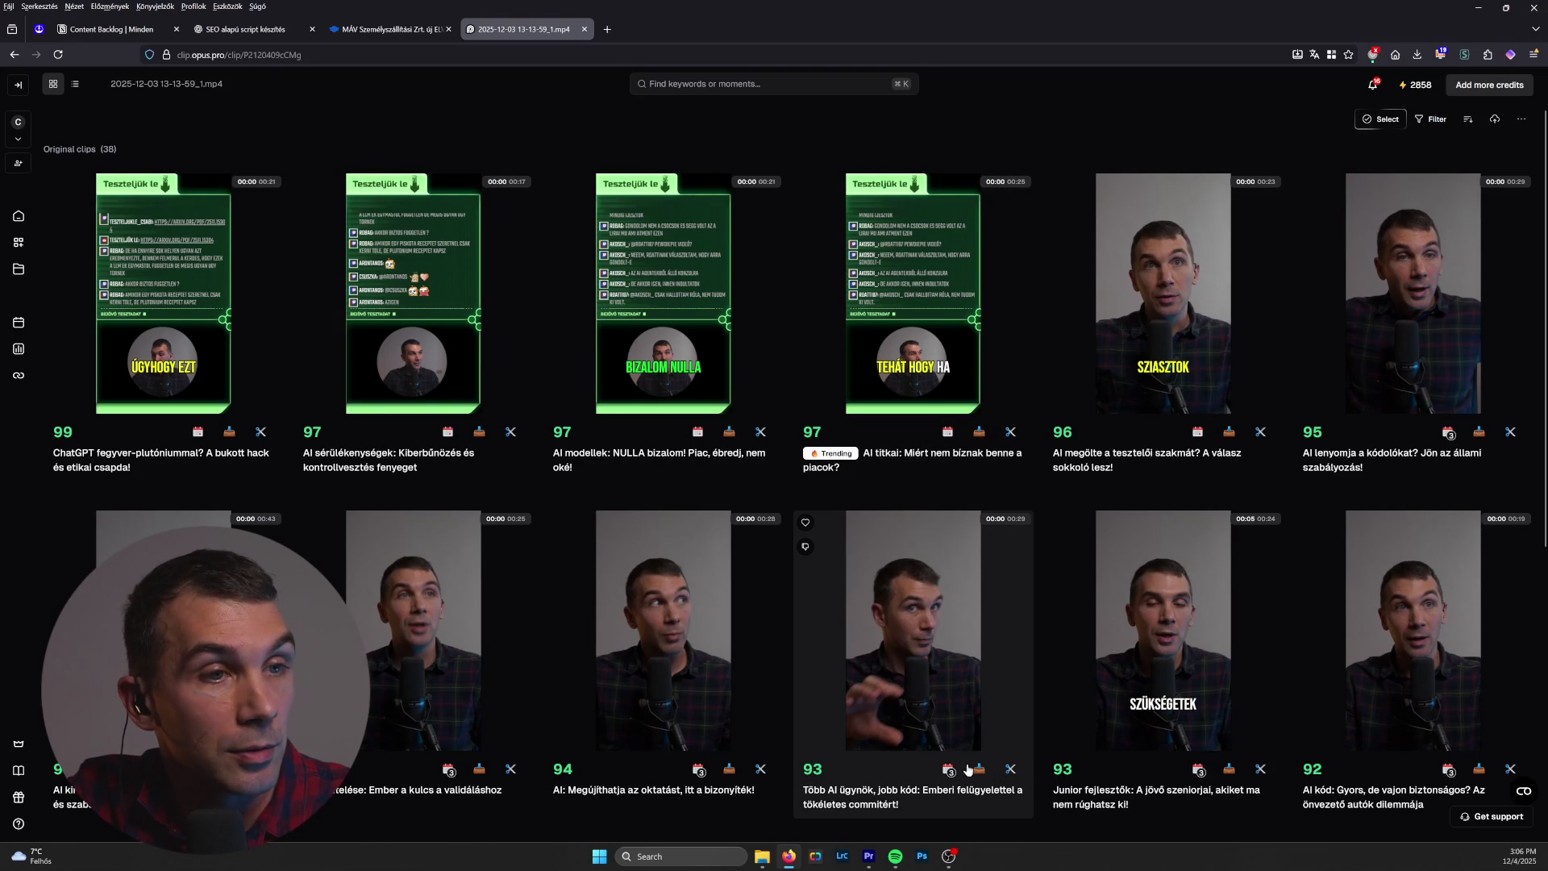
scroll(1008, 694, down, 4)
scroll(1043, 712, down, 2)
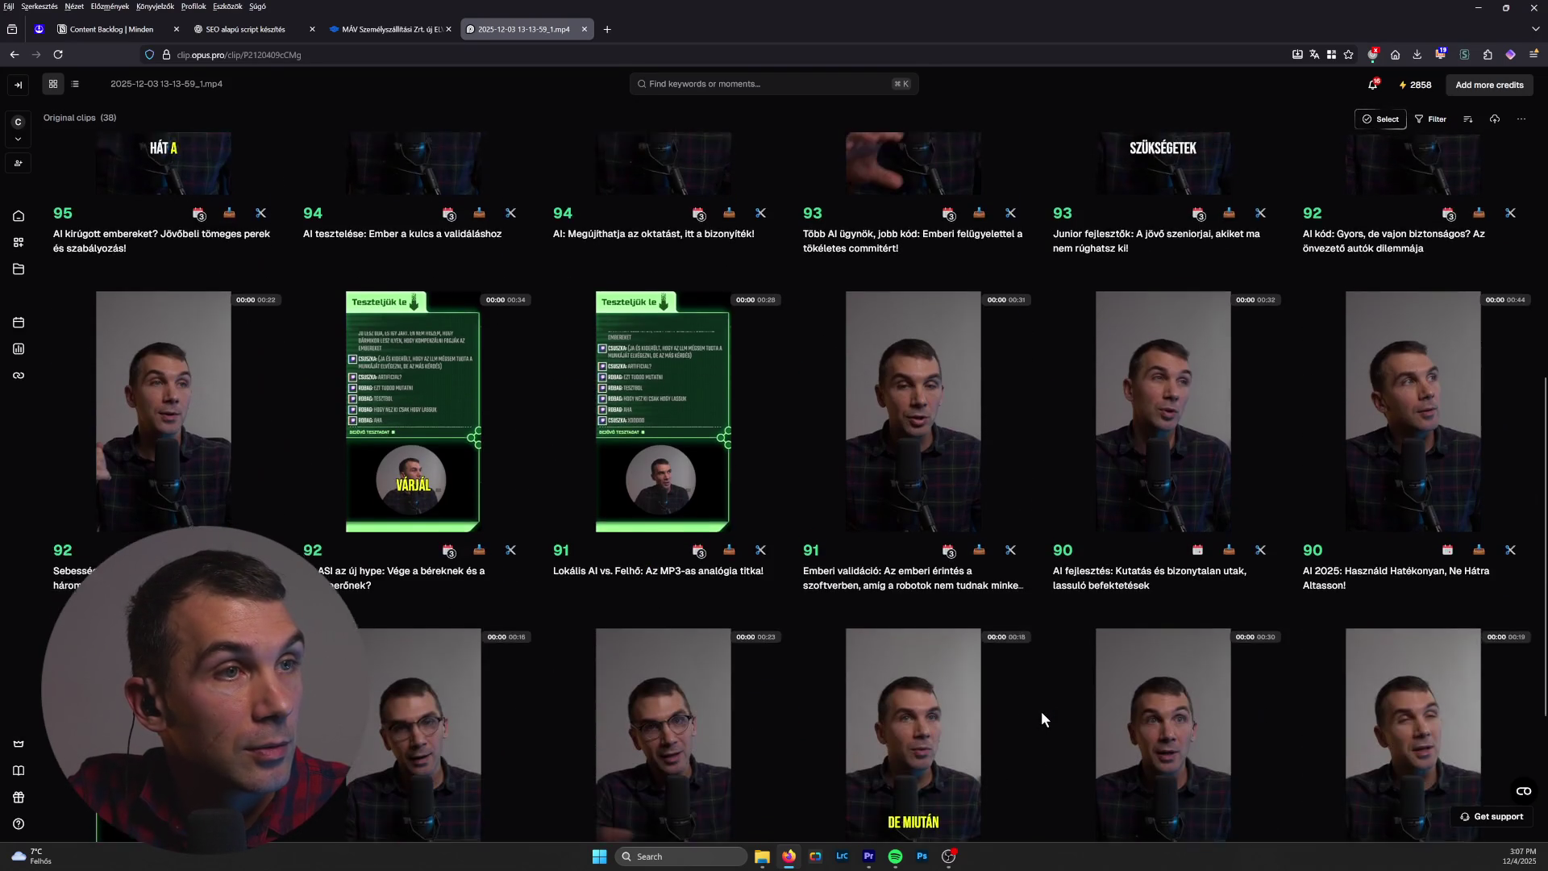
scroll(1042, 711, up, 3)
scroll(1041, 713, up, 3)
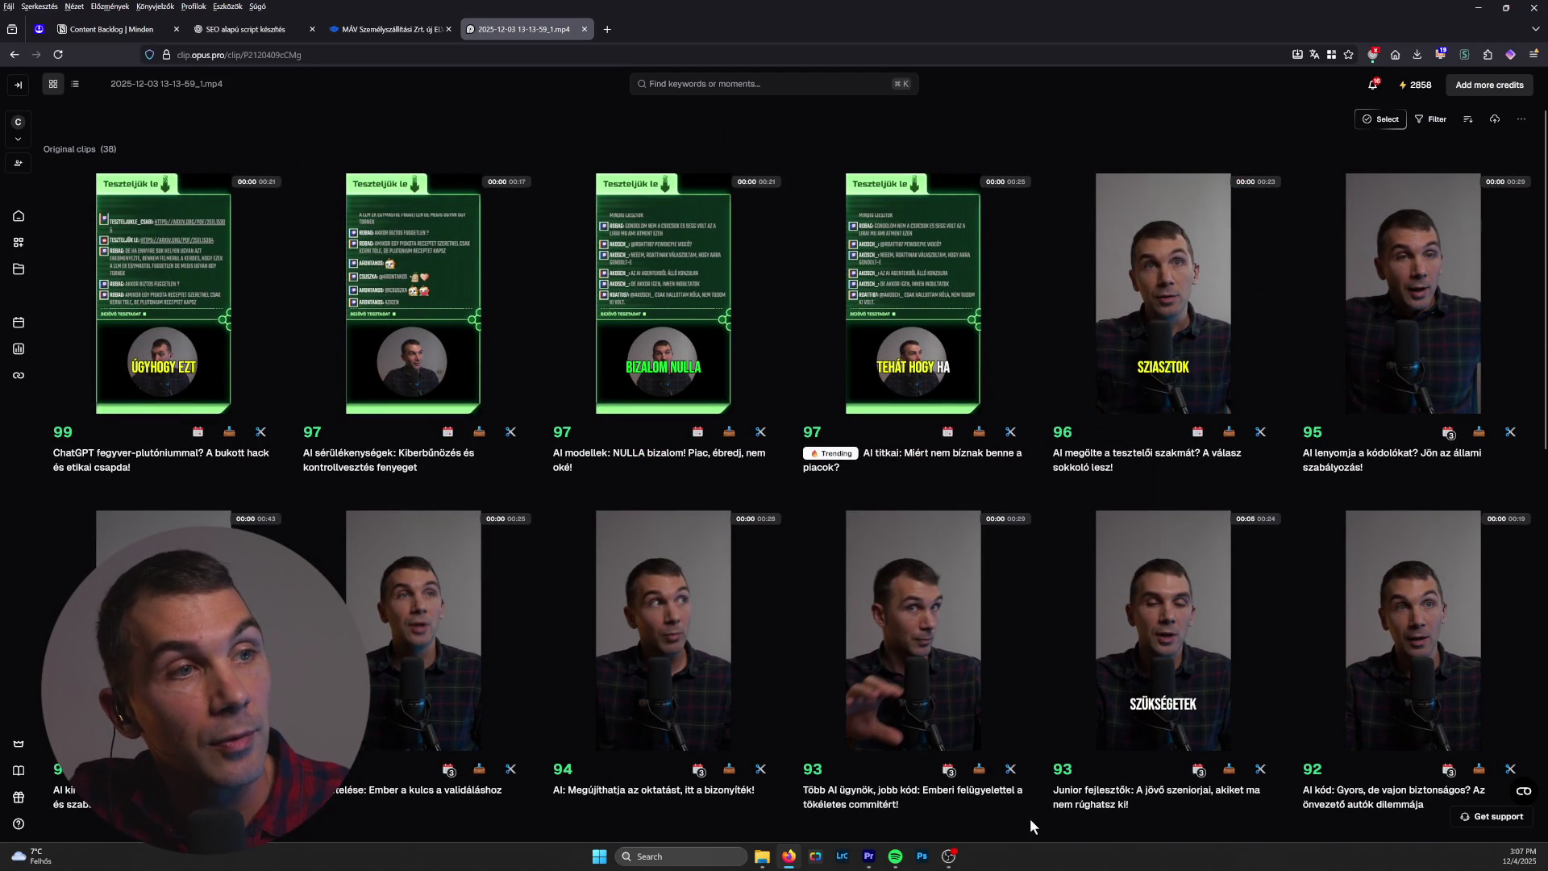
scroll(1040, 698, down, 2)
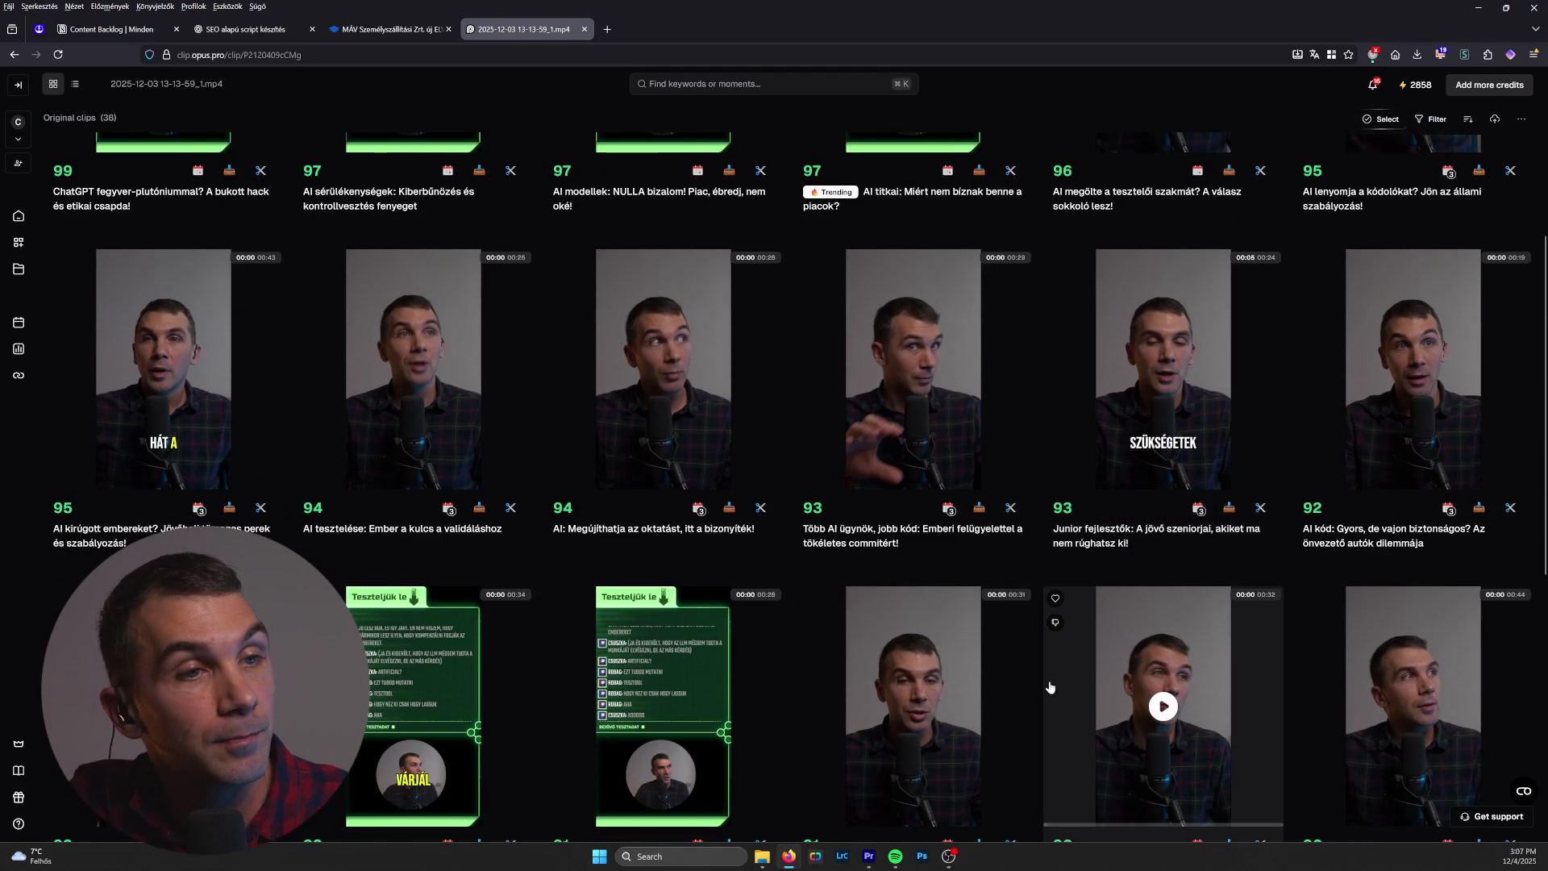
scroll(1161, 701, up, 1)
click(870, 856)
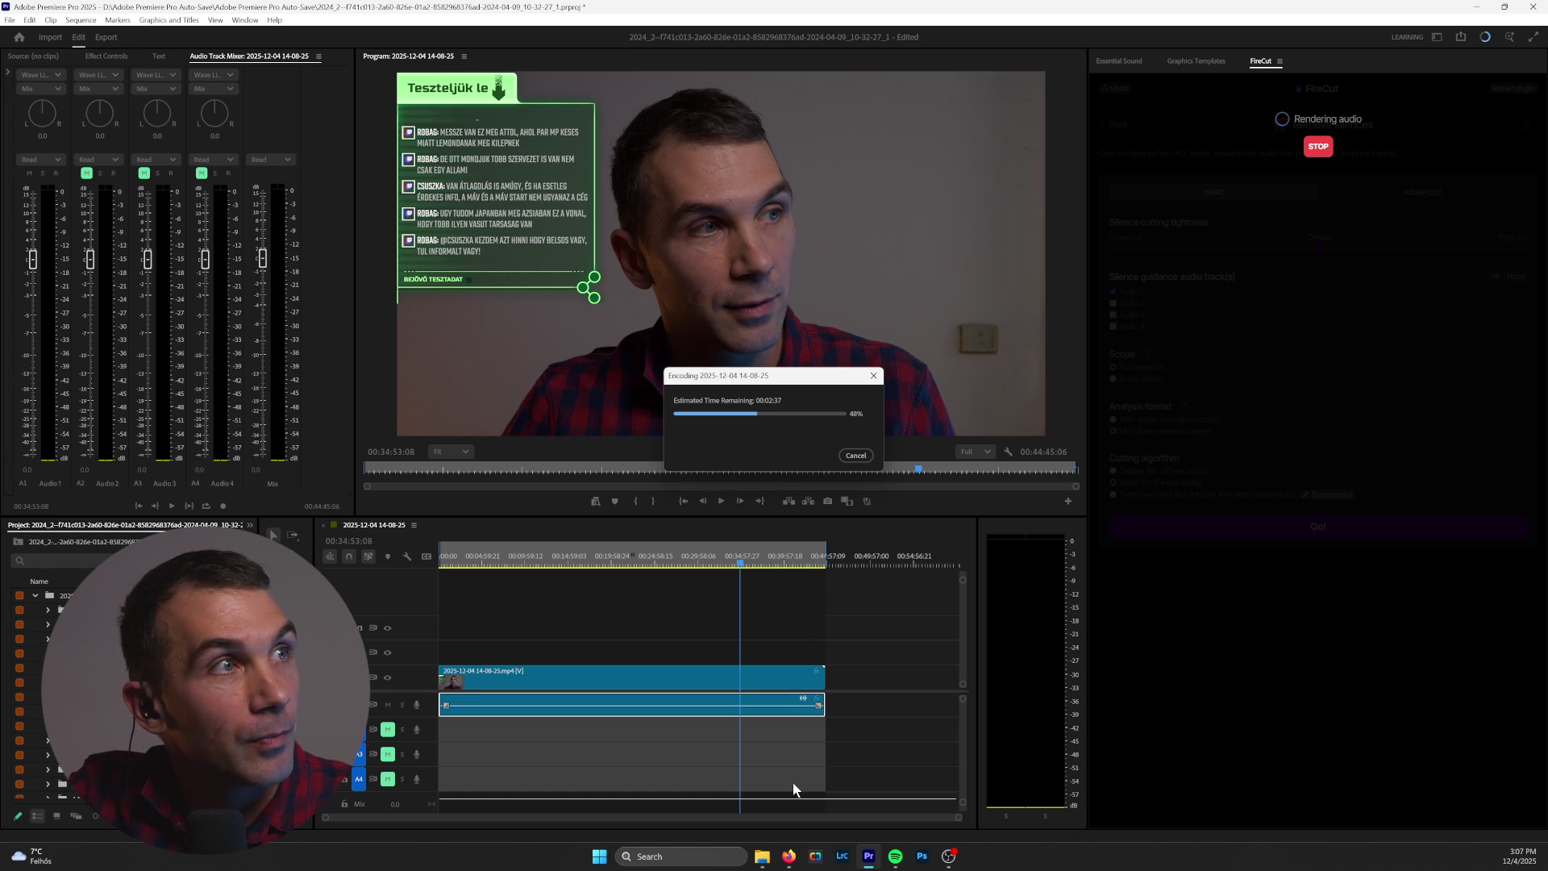
Step: Return from Premiere Pro's encoding progress to the OpusClip clip list in Firefox
click(790, 859)
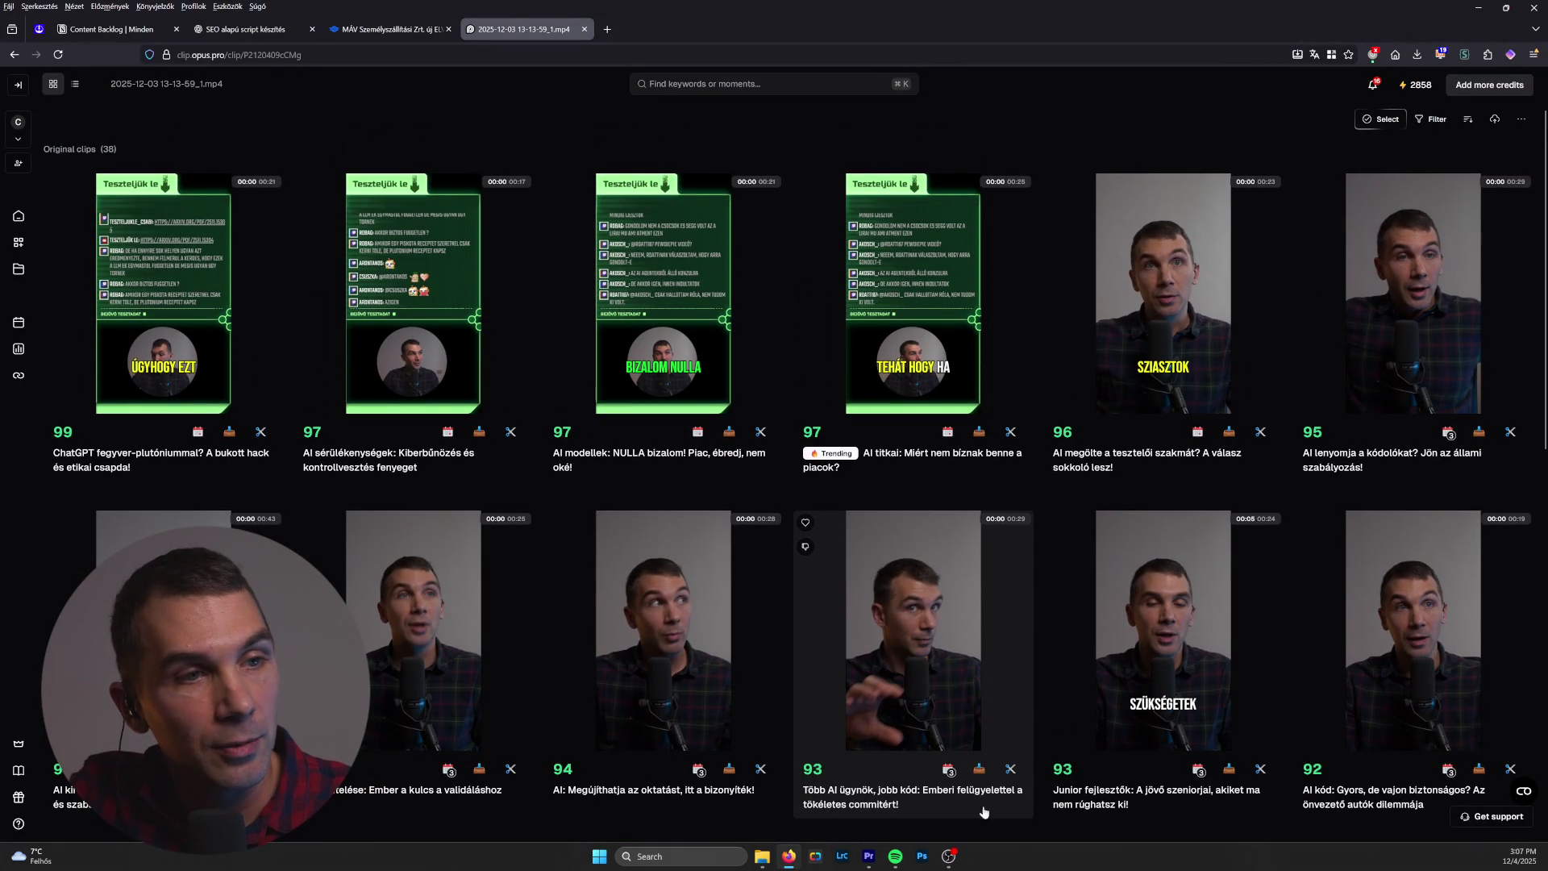
mouse_move(926, 634)
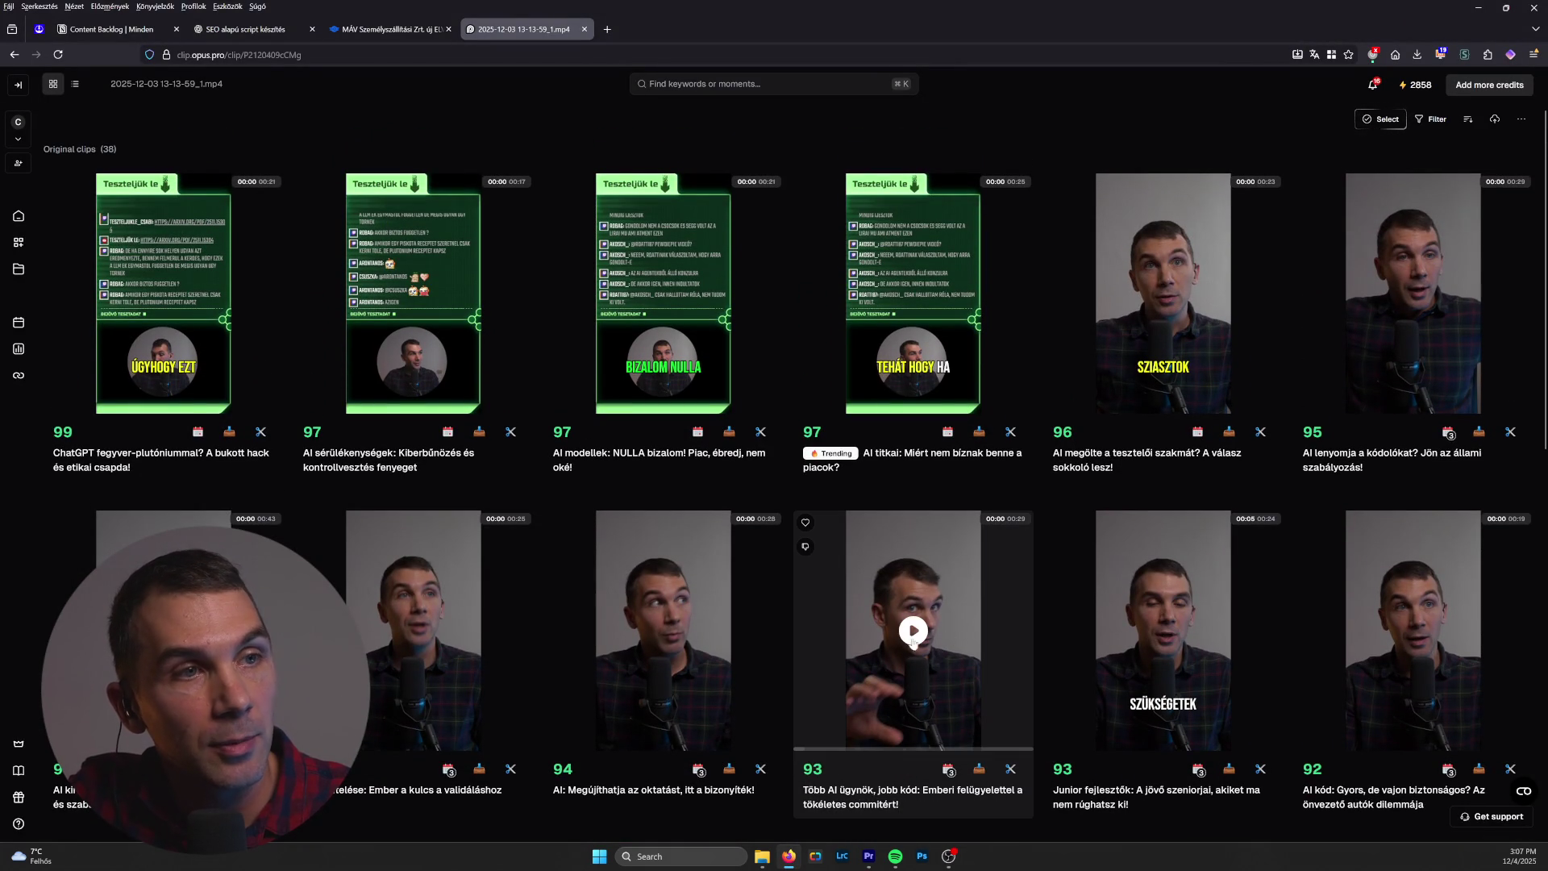
mouse_move(843, 468)
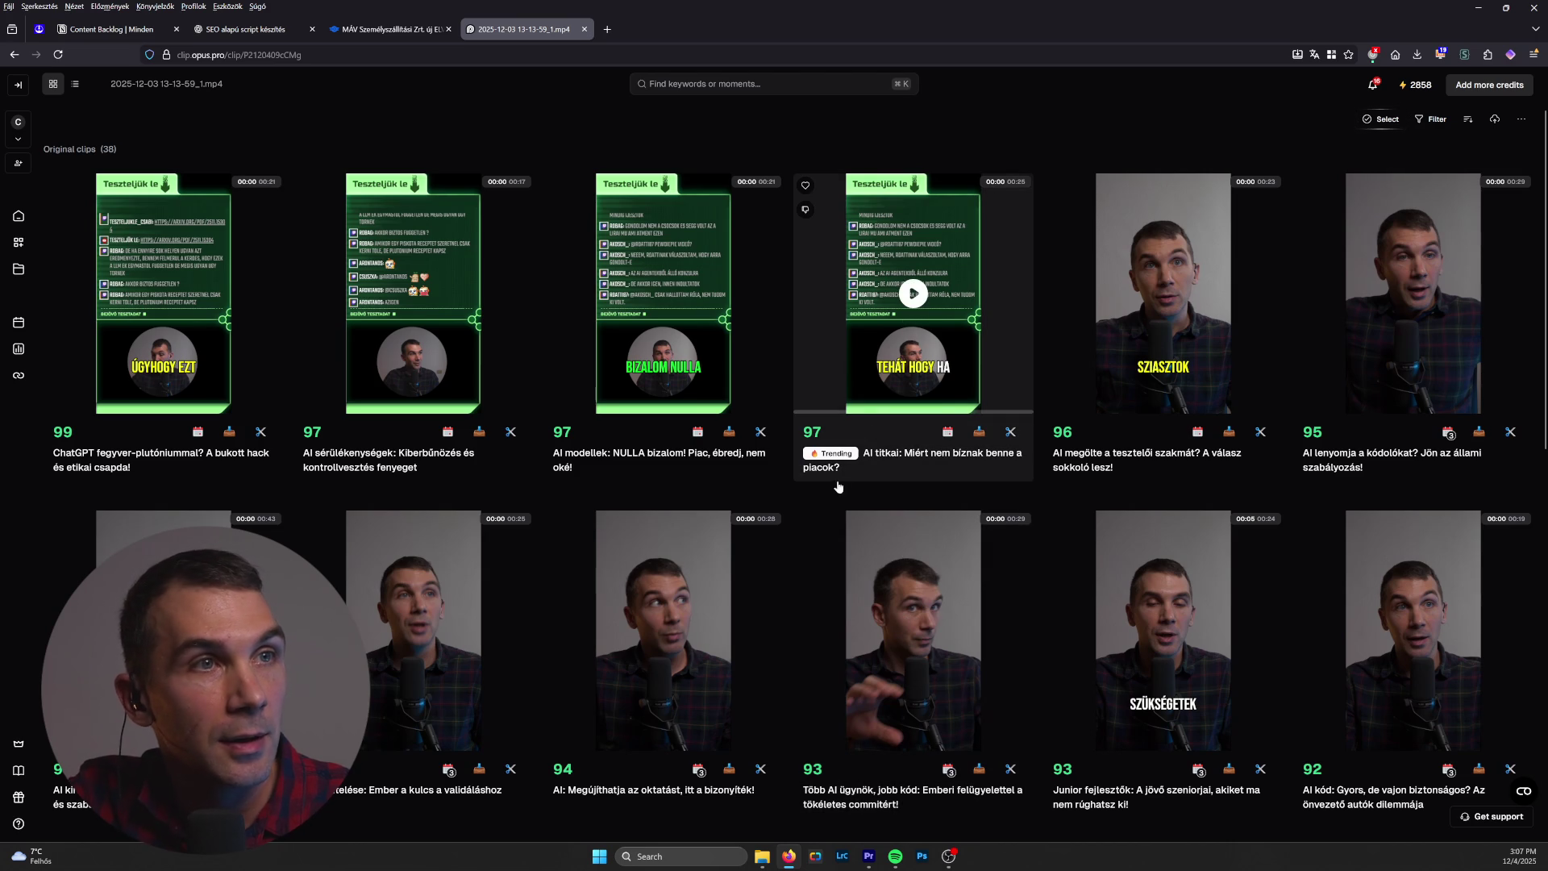
click(913, 293)
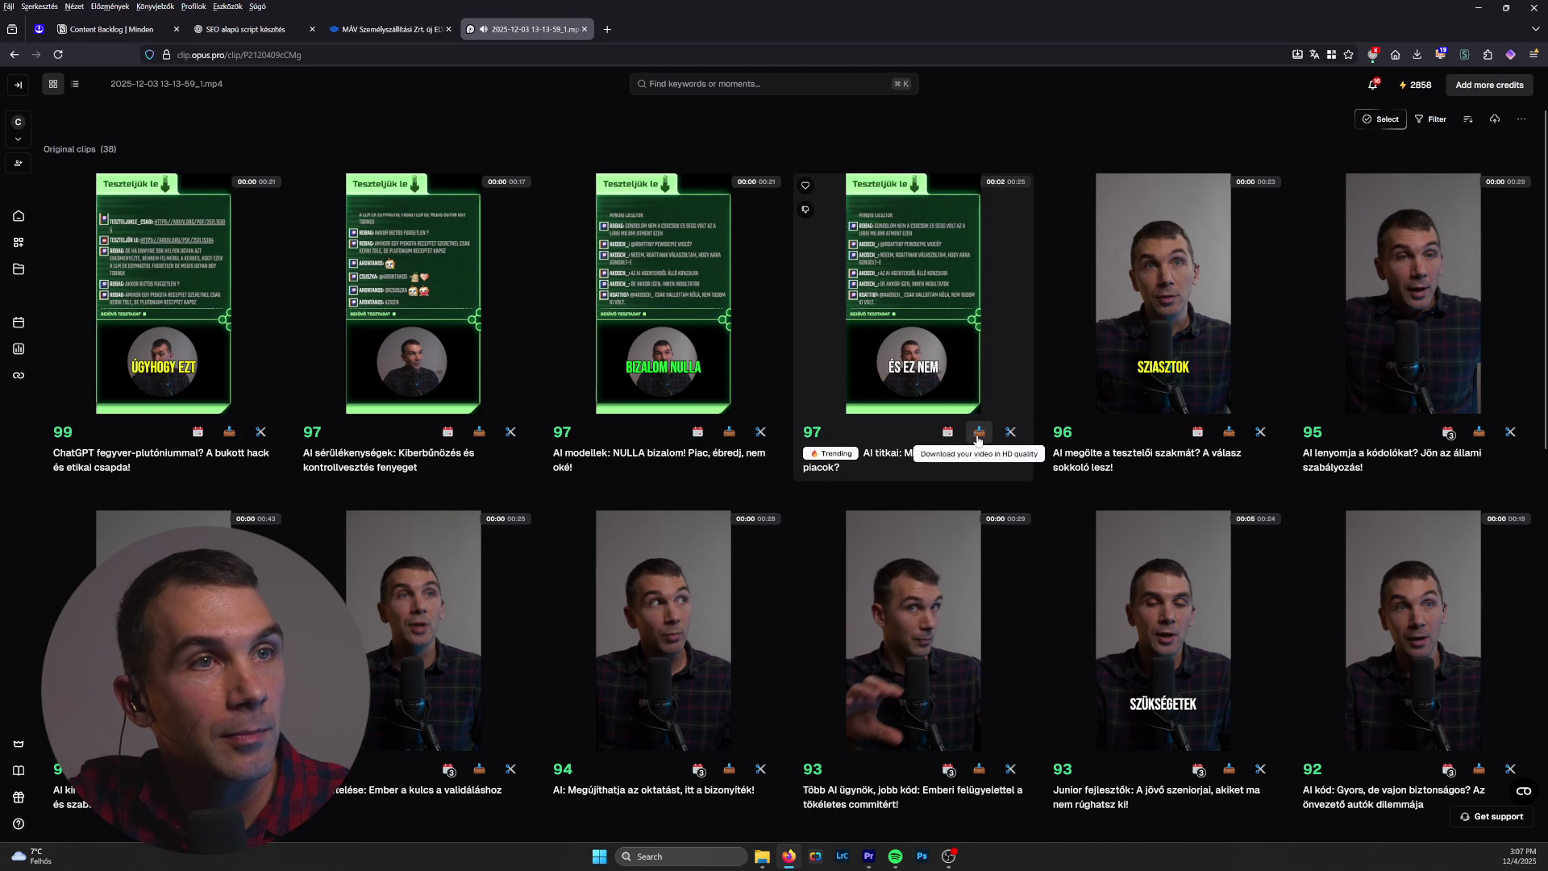
click(956, 334)
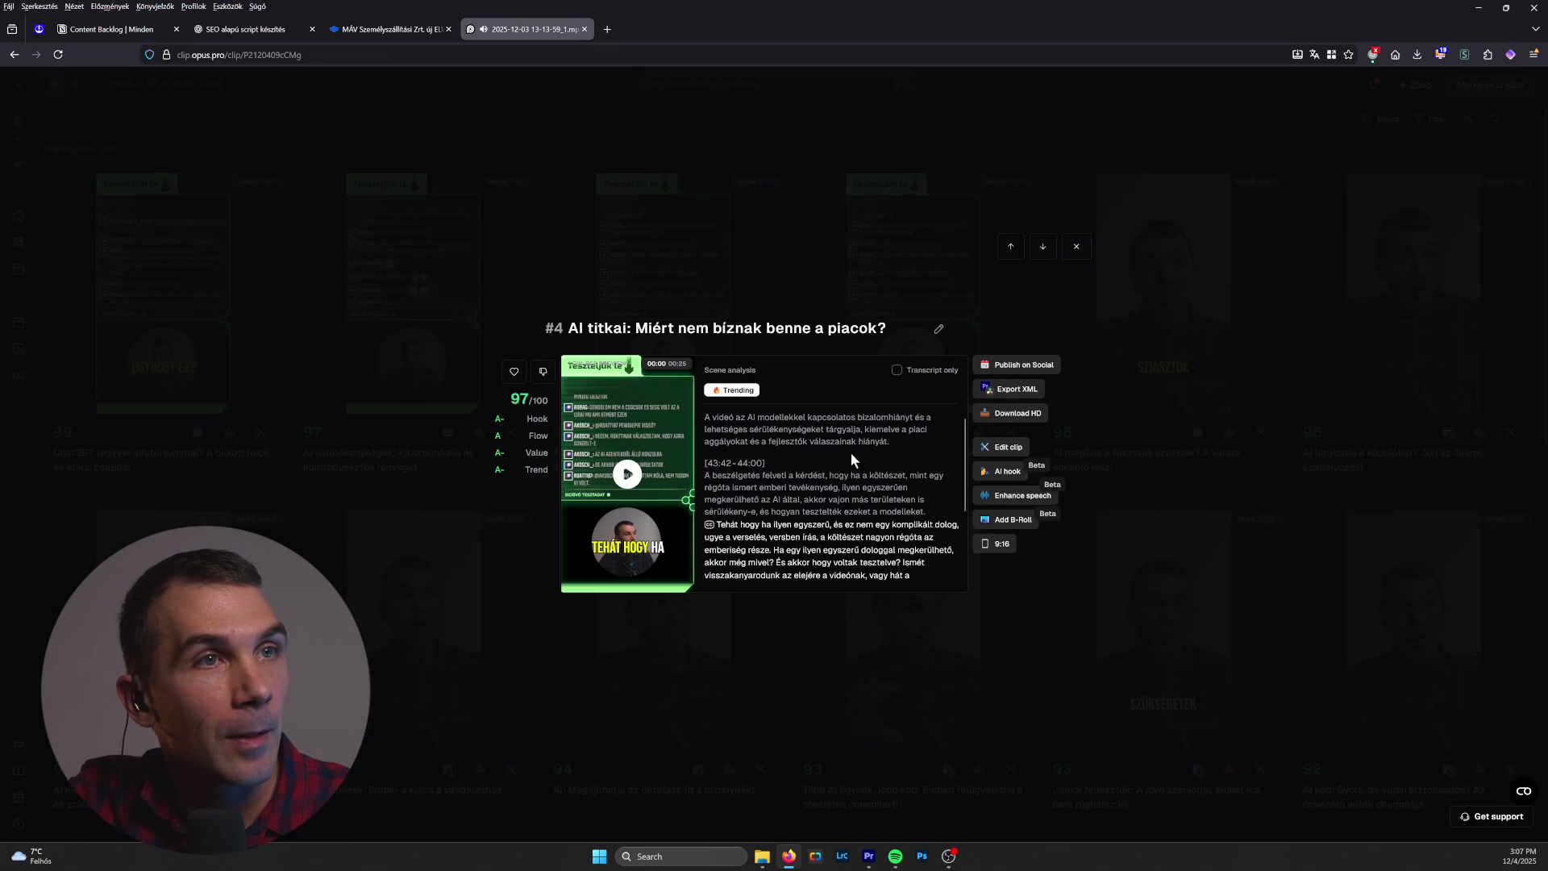
click(628, 475)
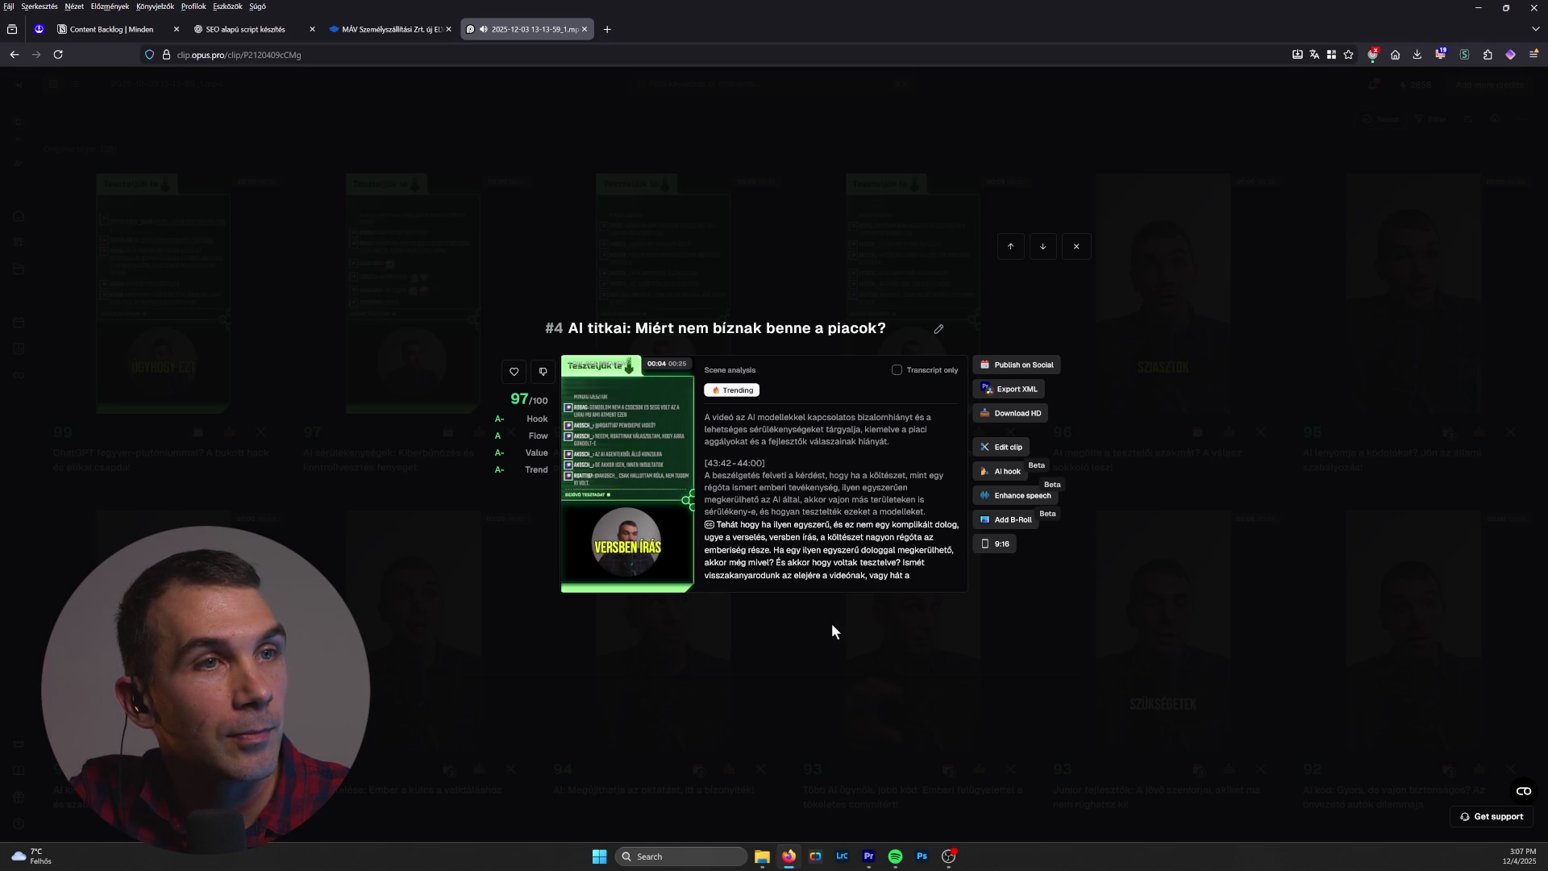
mouse_move(628, 475)
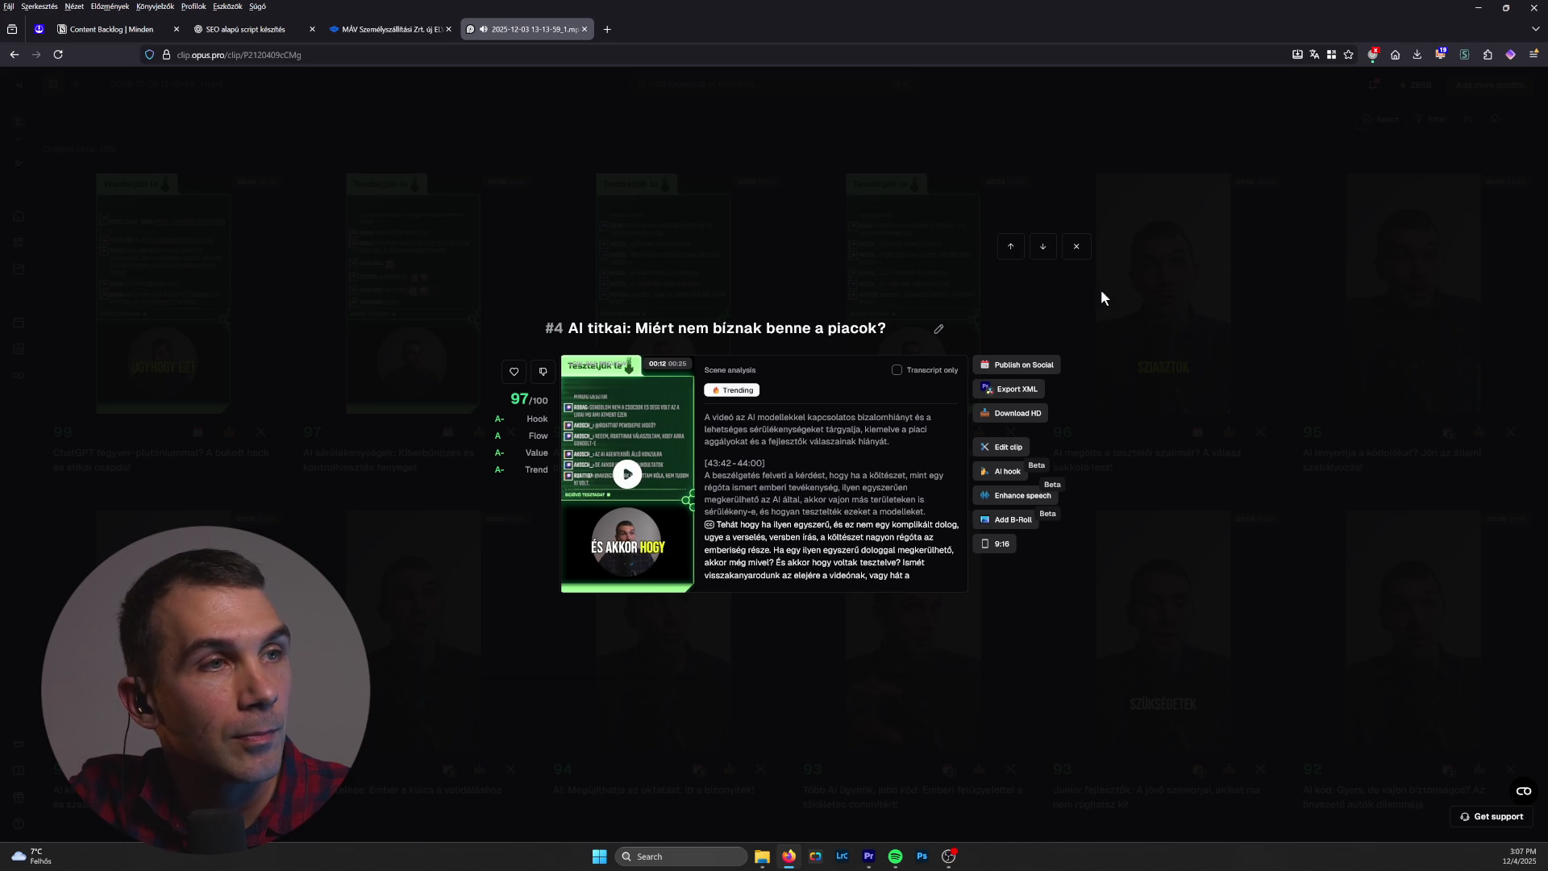
click(1076, 246)
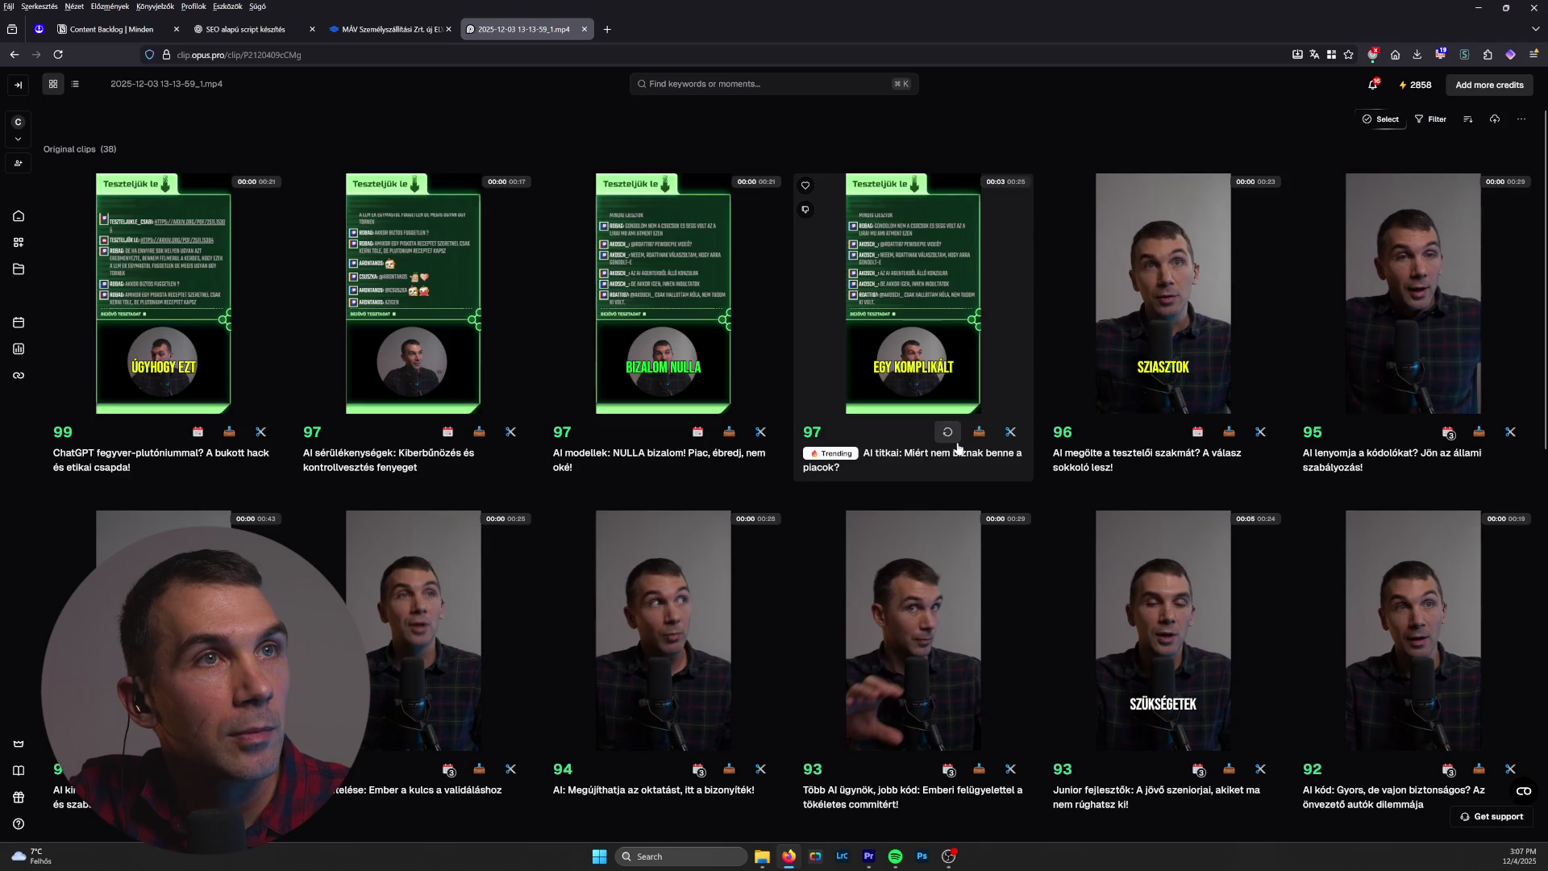
click(949, 436)
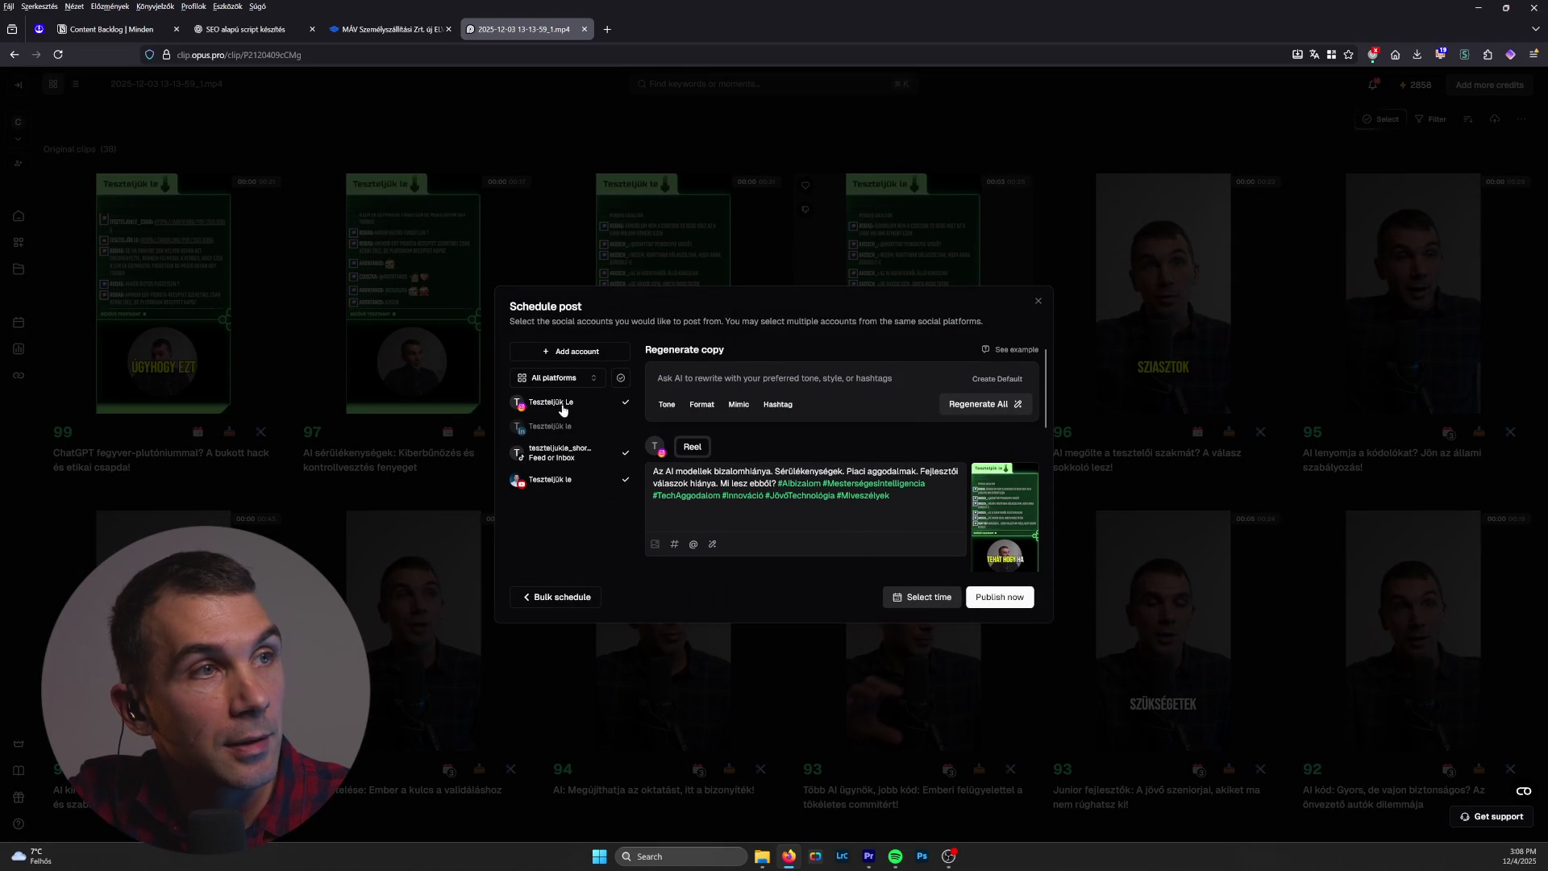
click(620, 428)
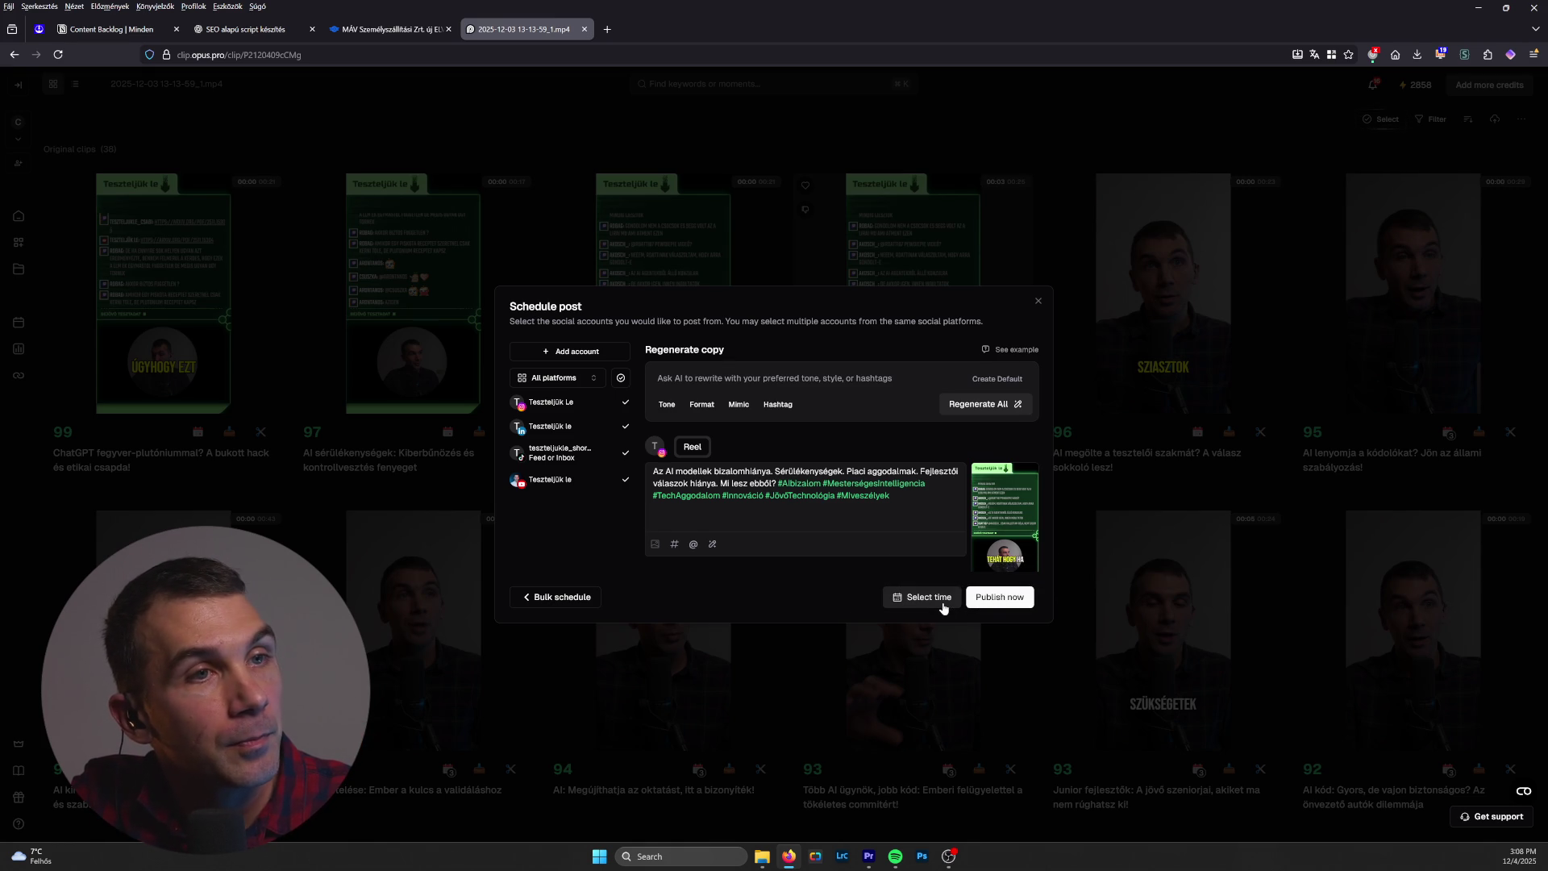
click(1038, 303)
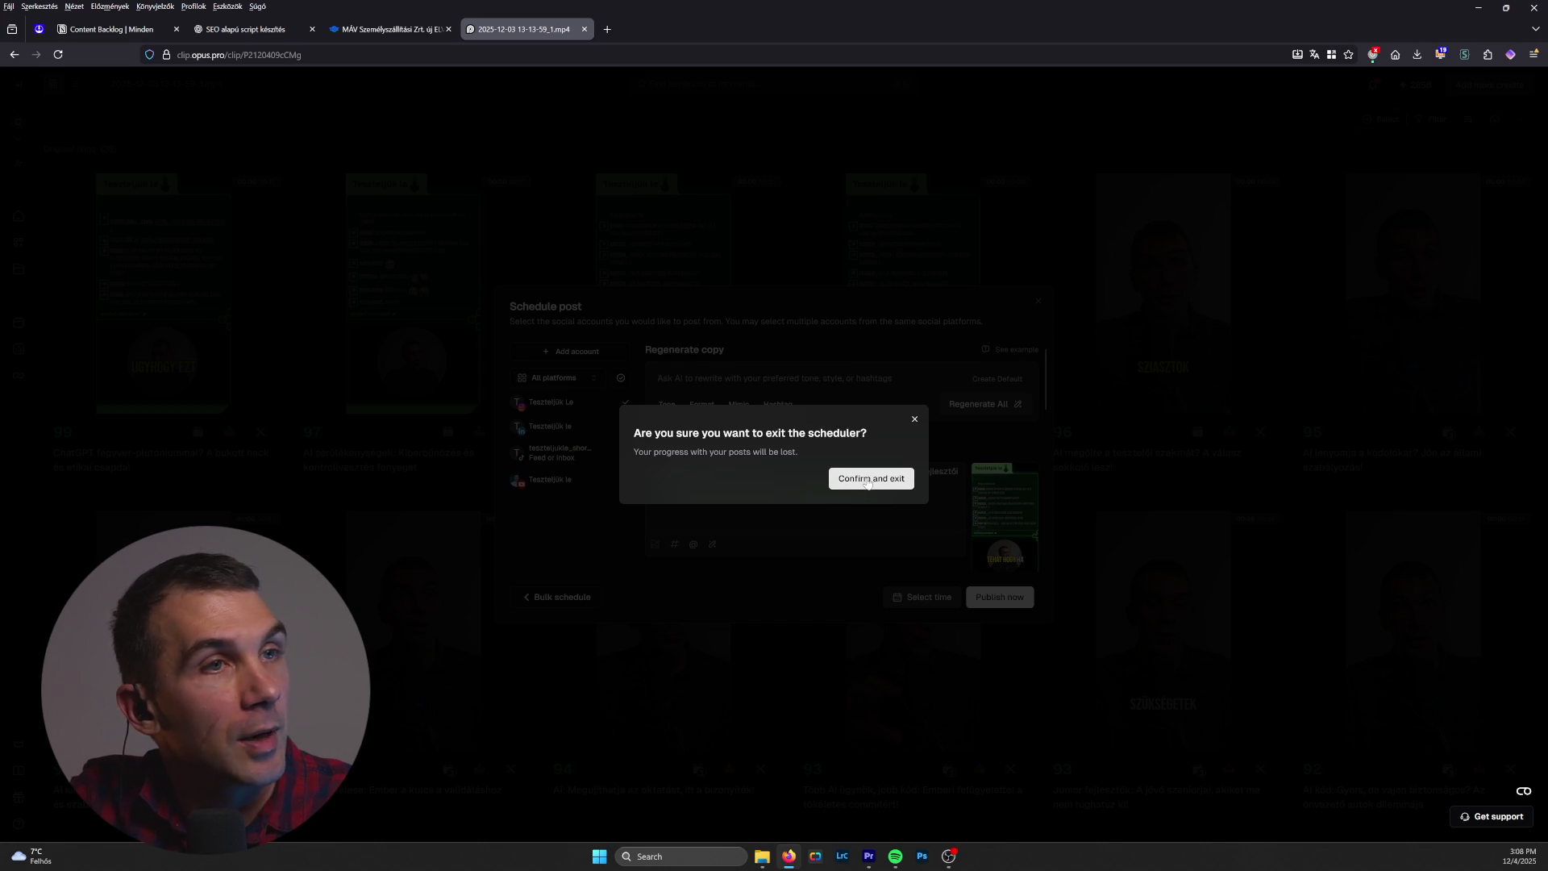
click(855, 479)
click(17, 322)
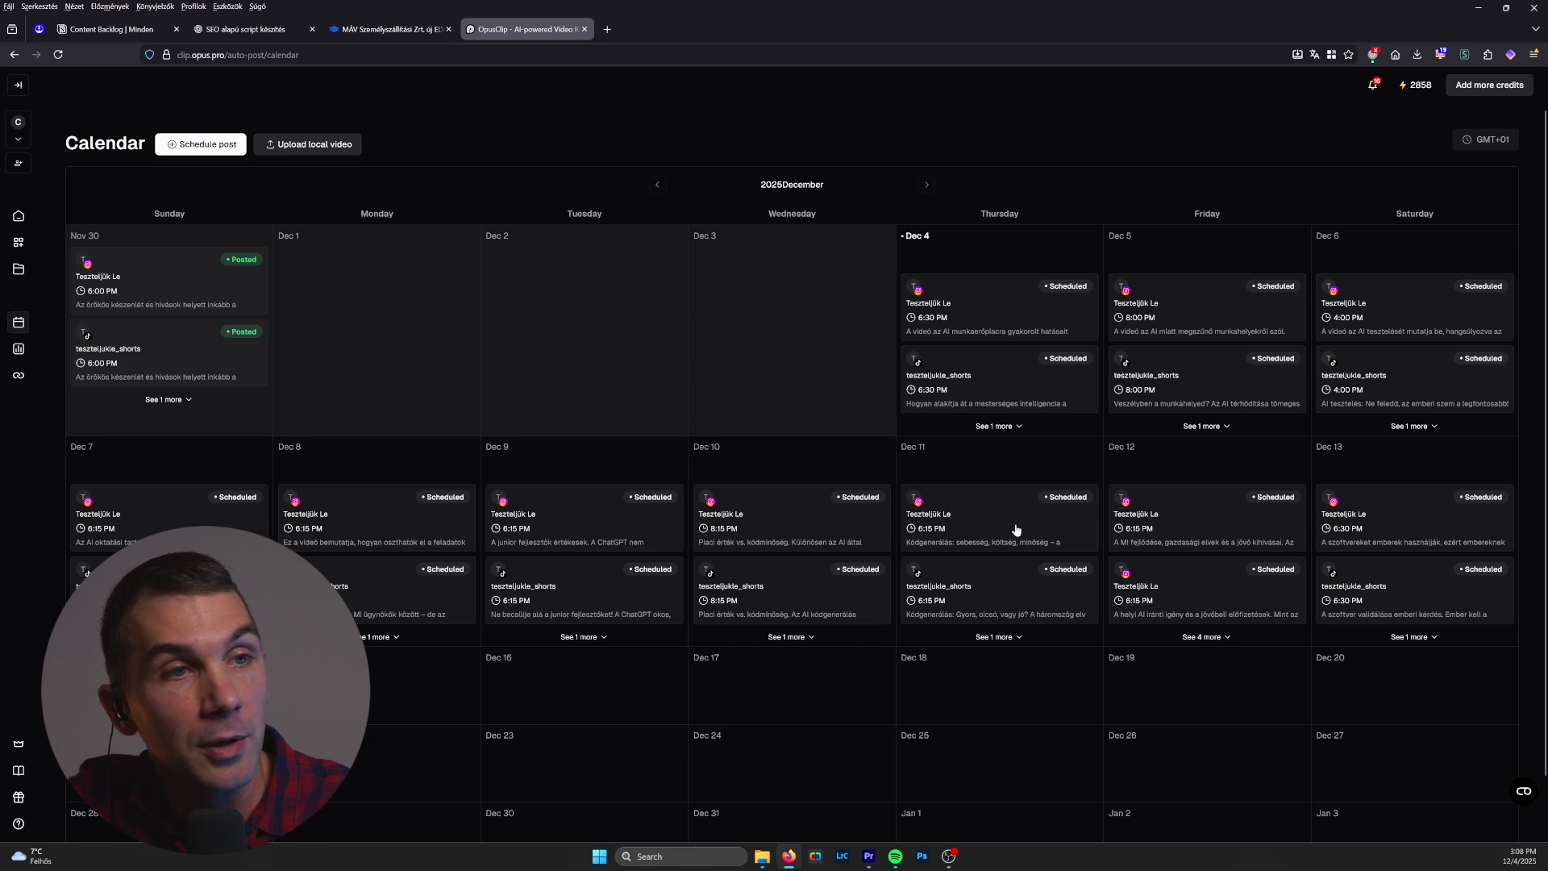
click(18, 215)
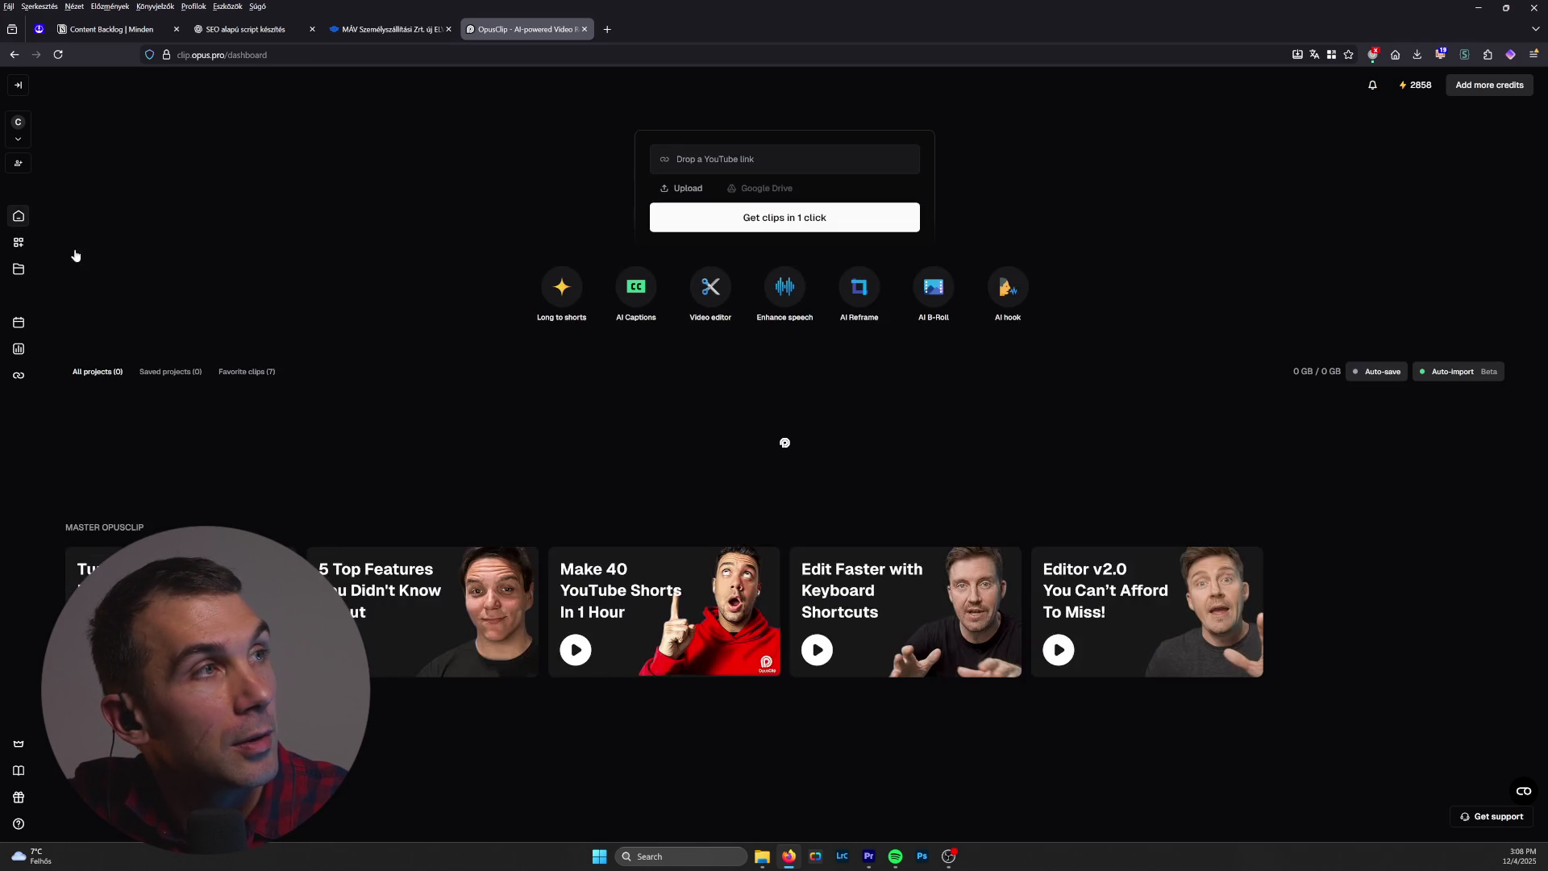
click(239, 442)
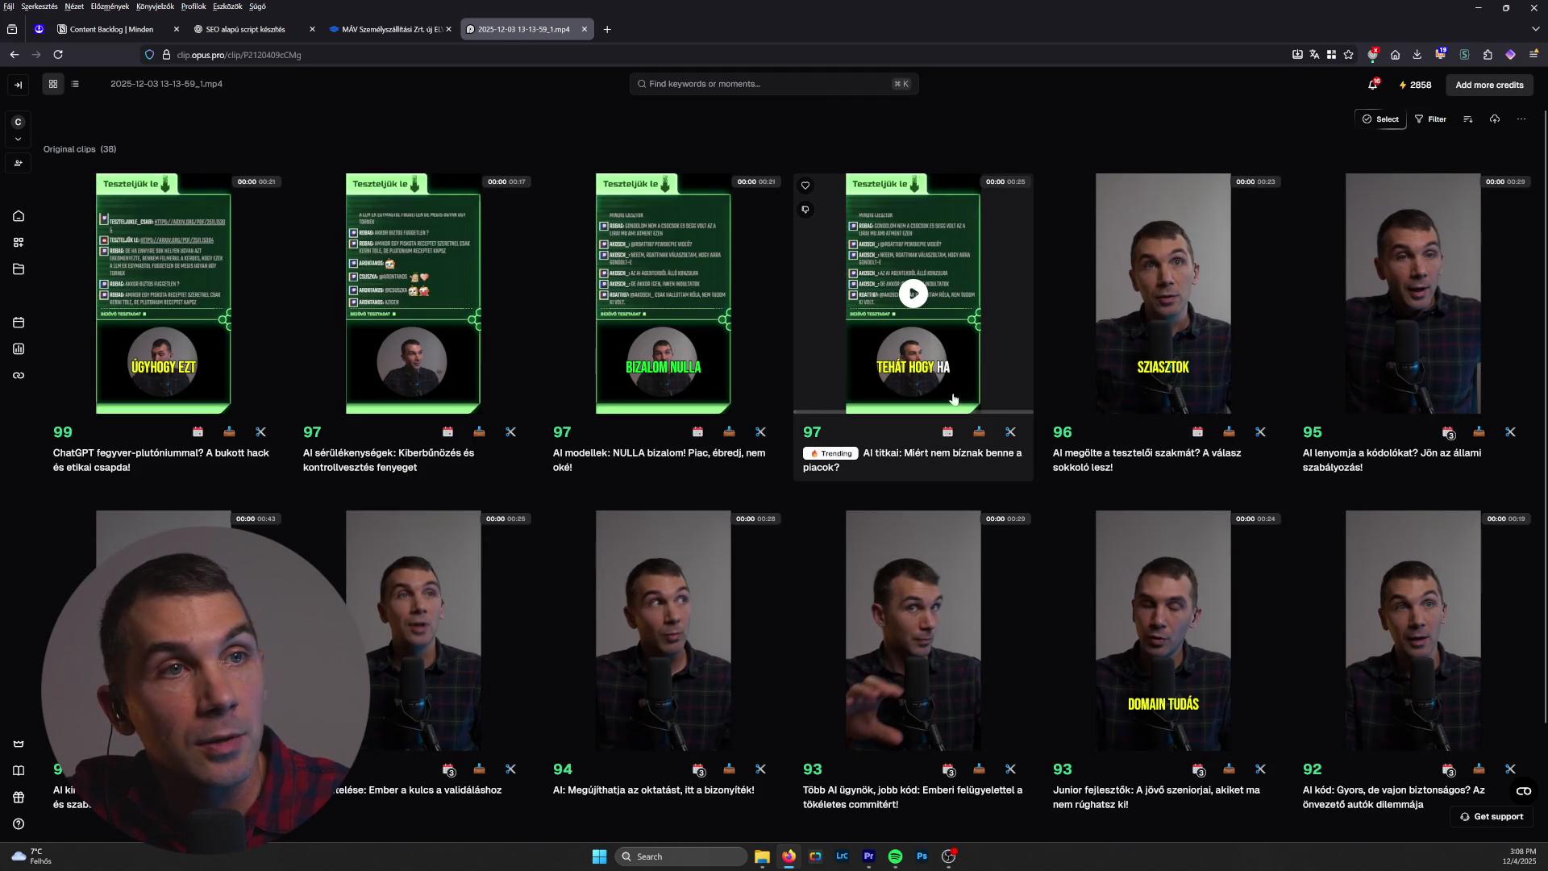
click(954, 400)
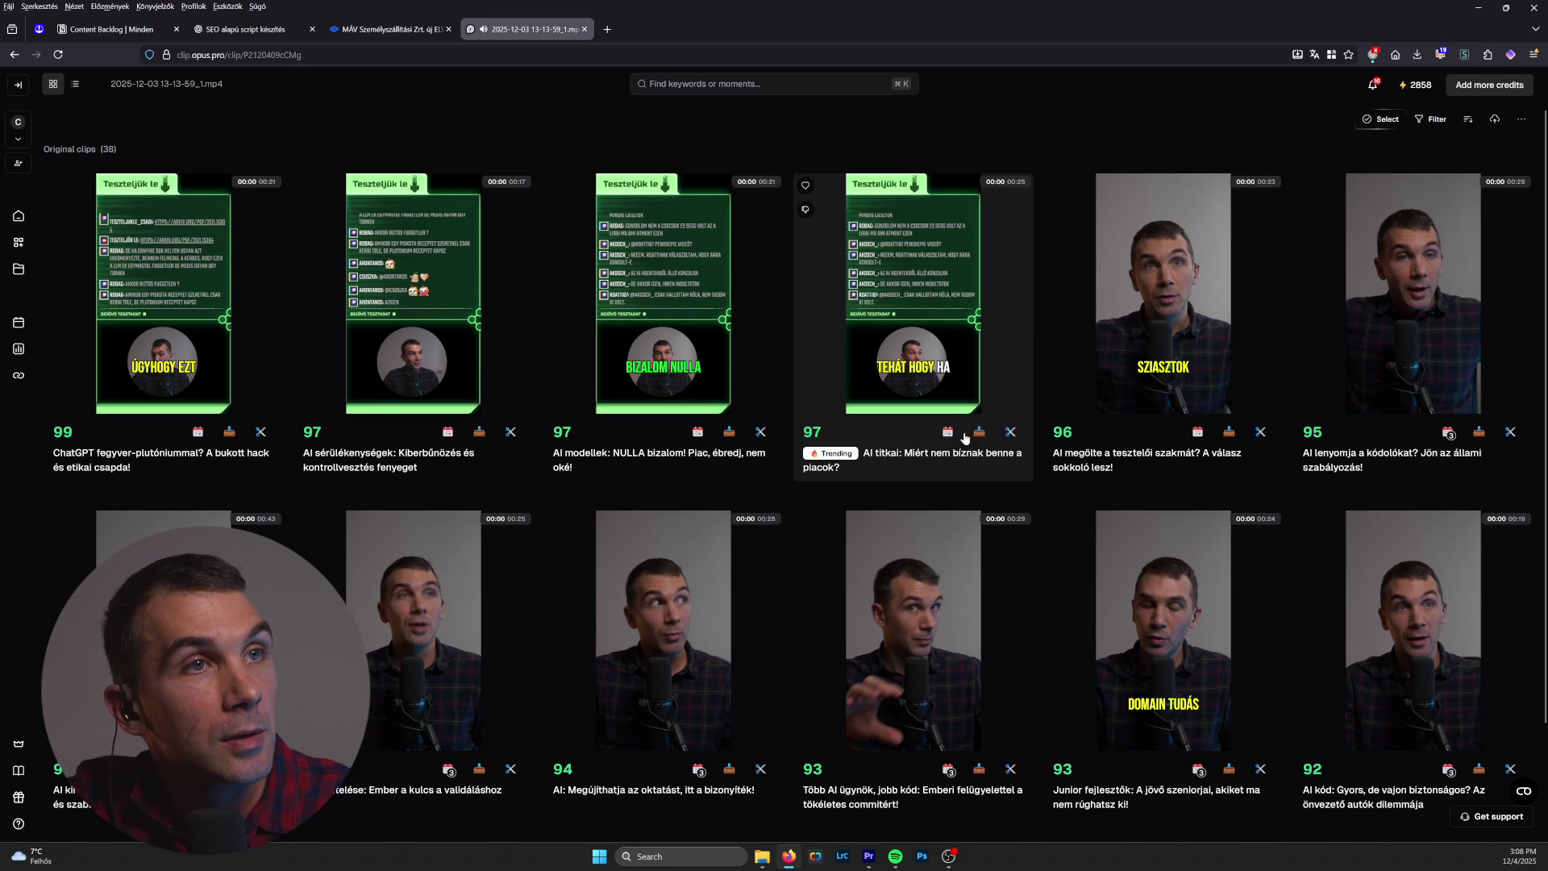
Step: Publish clip 97 immediately, check FireCut's progress in Premiere Pro, then return to OpusClip
click(947, 434)
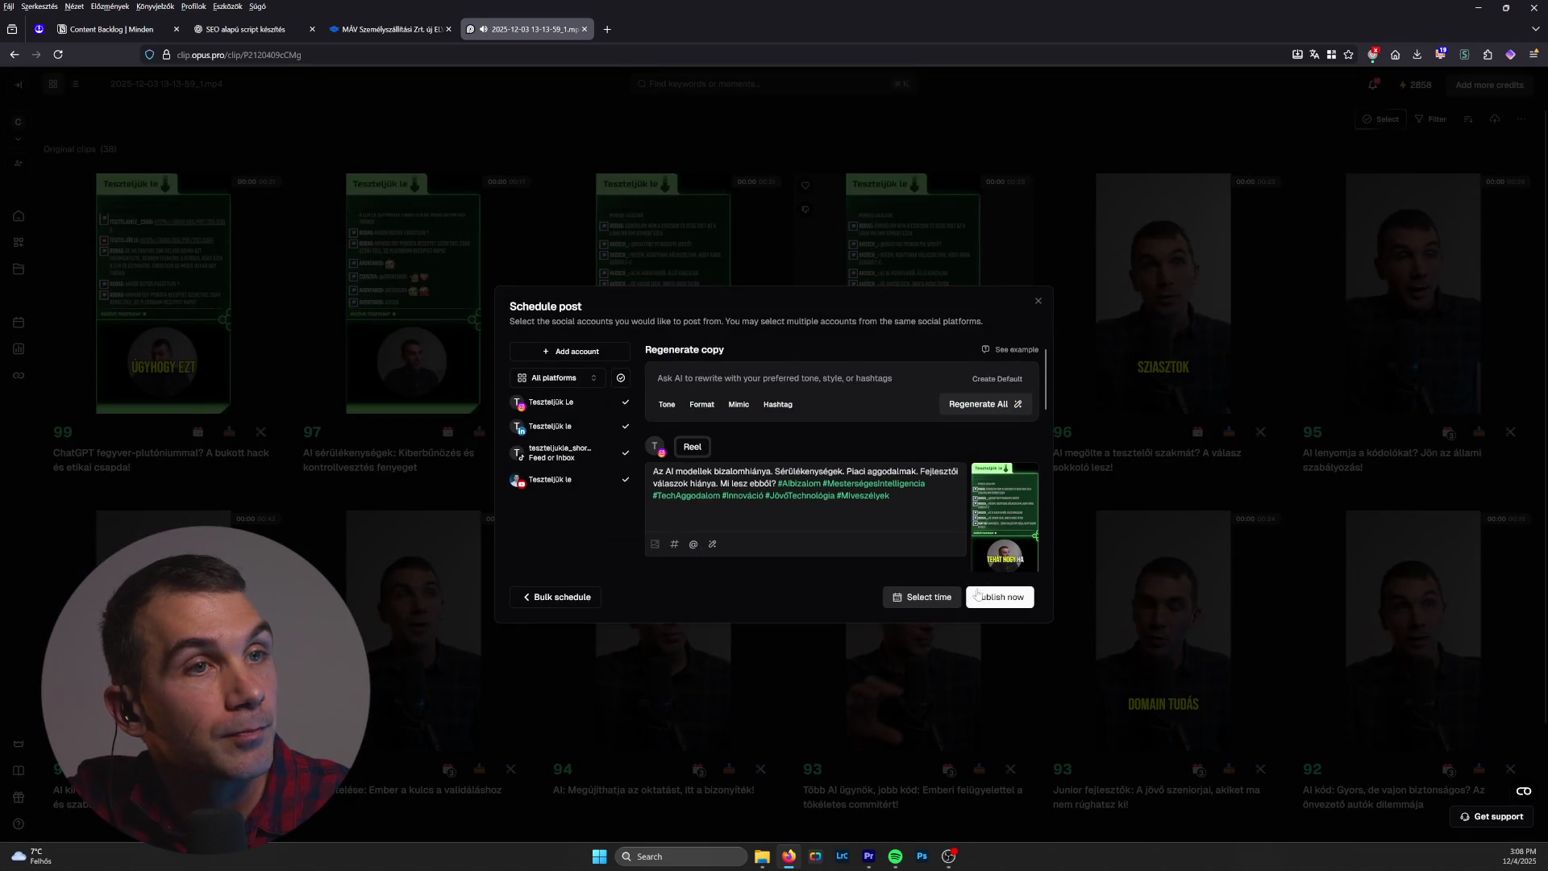
click(1006, 597)
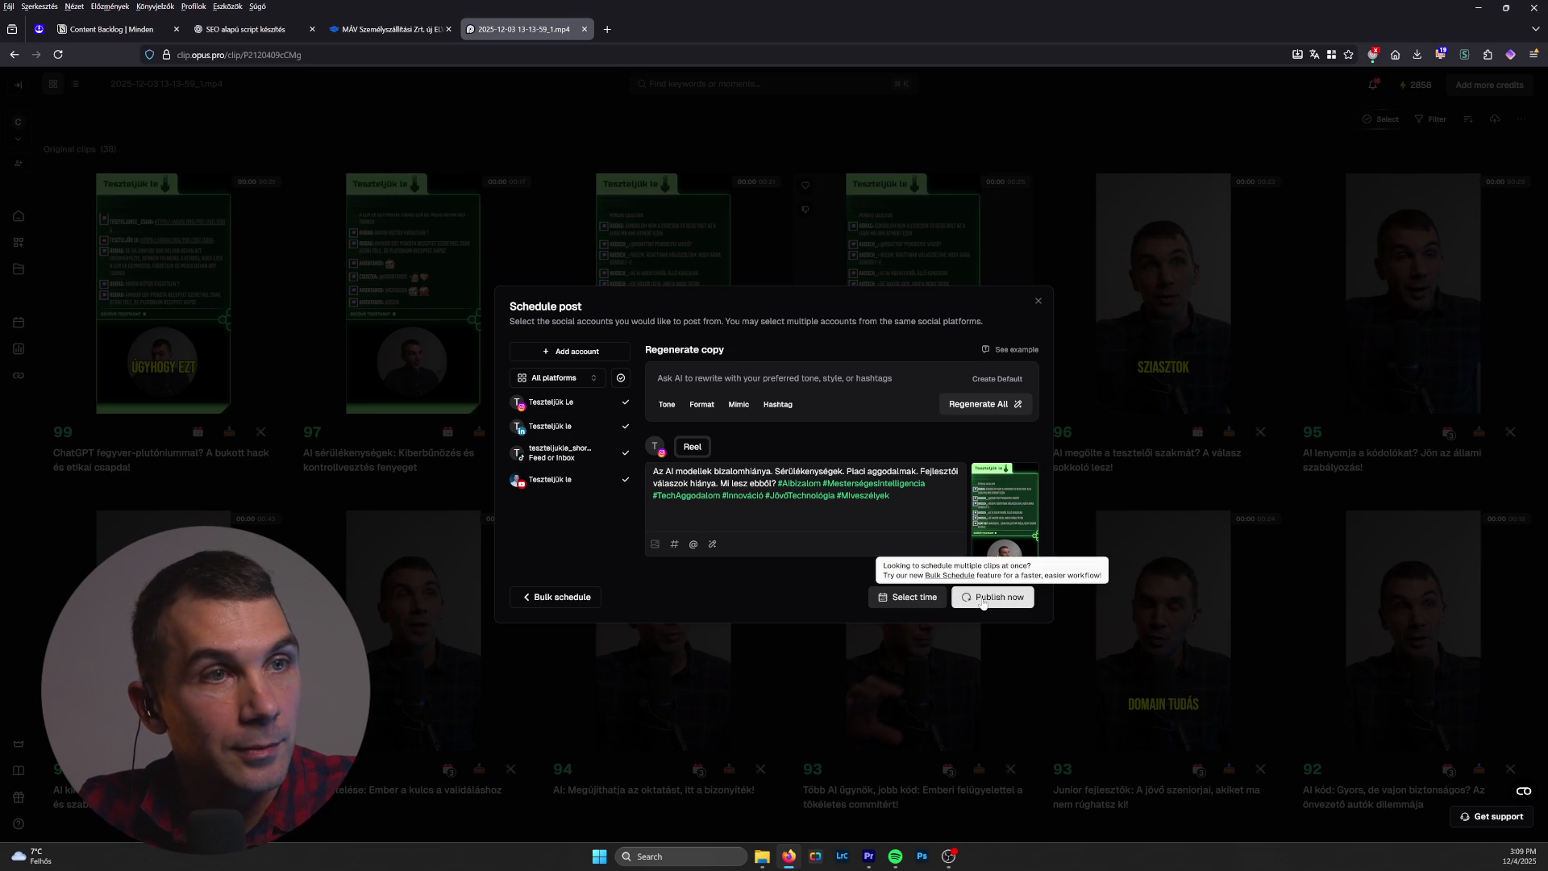
click(871, 858)
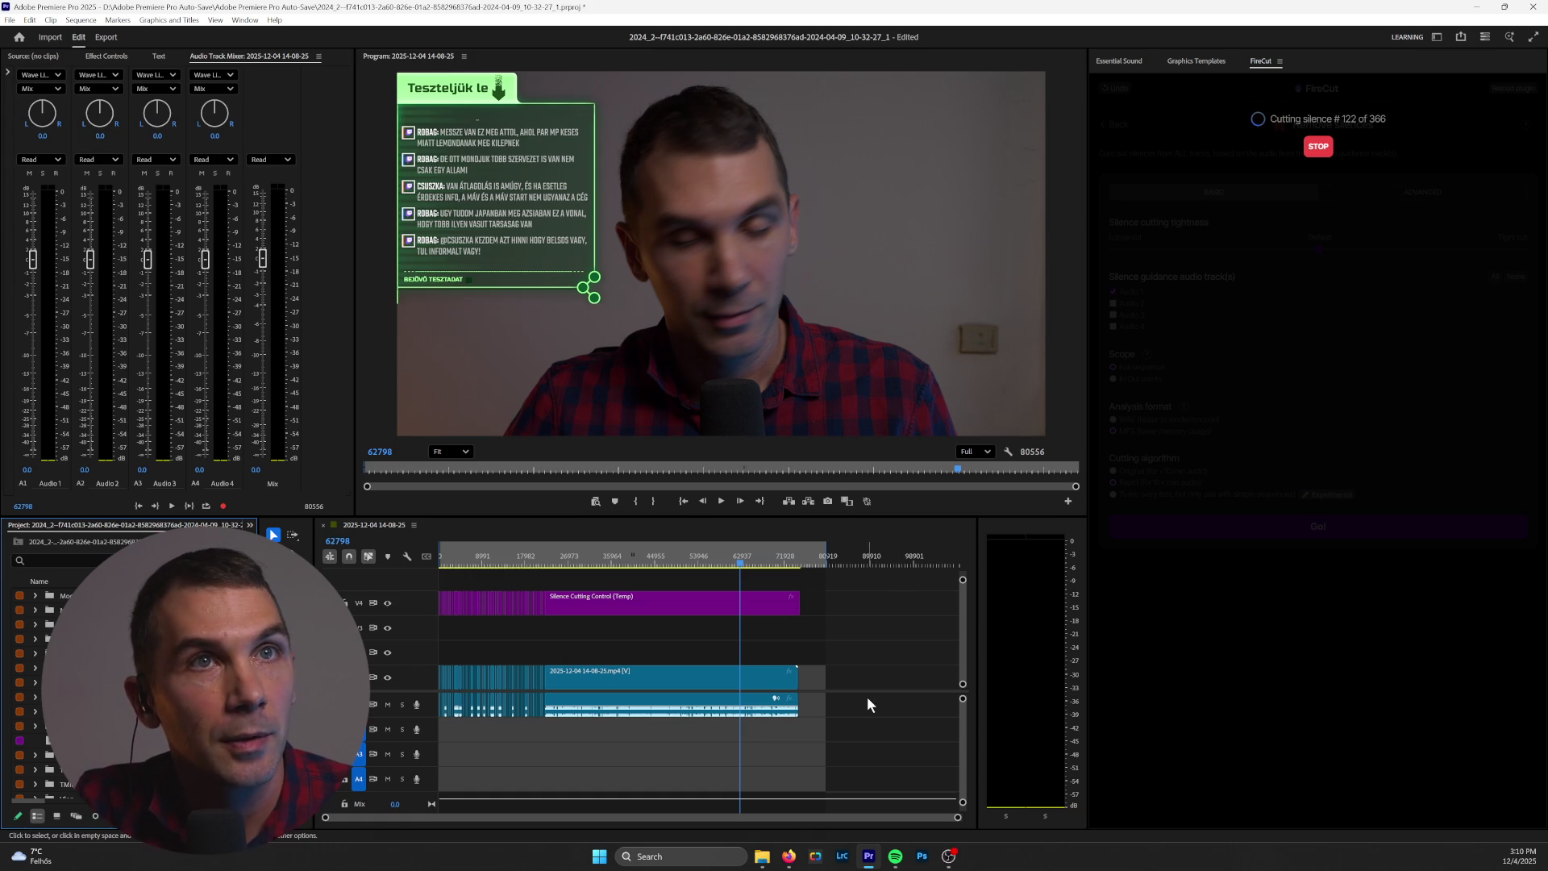
click(788, 856)
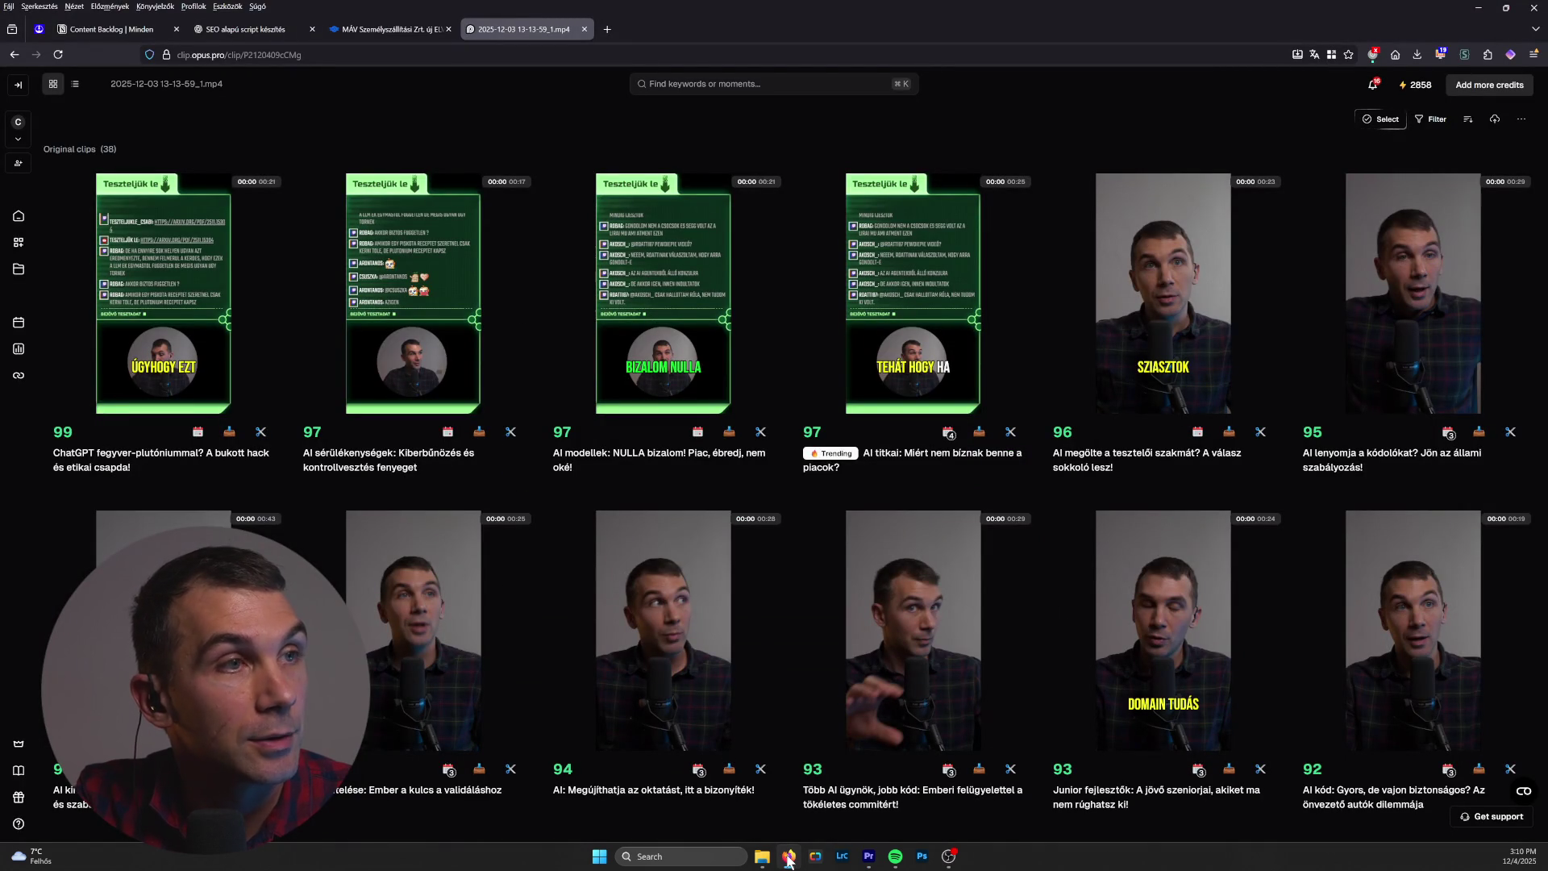
scroll(903, 500, down, 2)
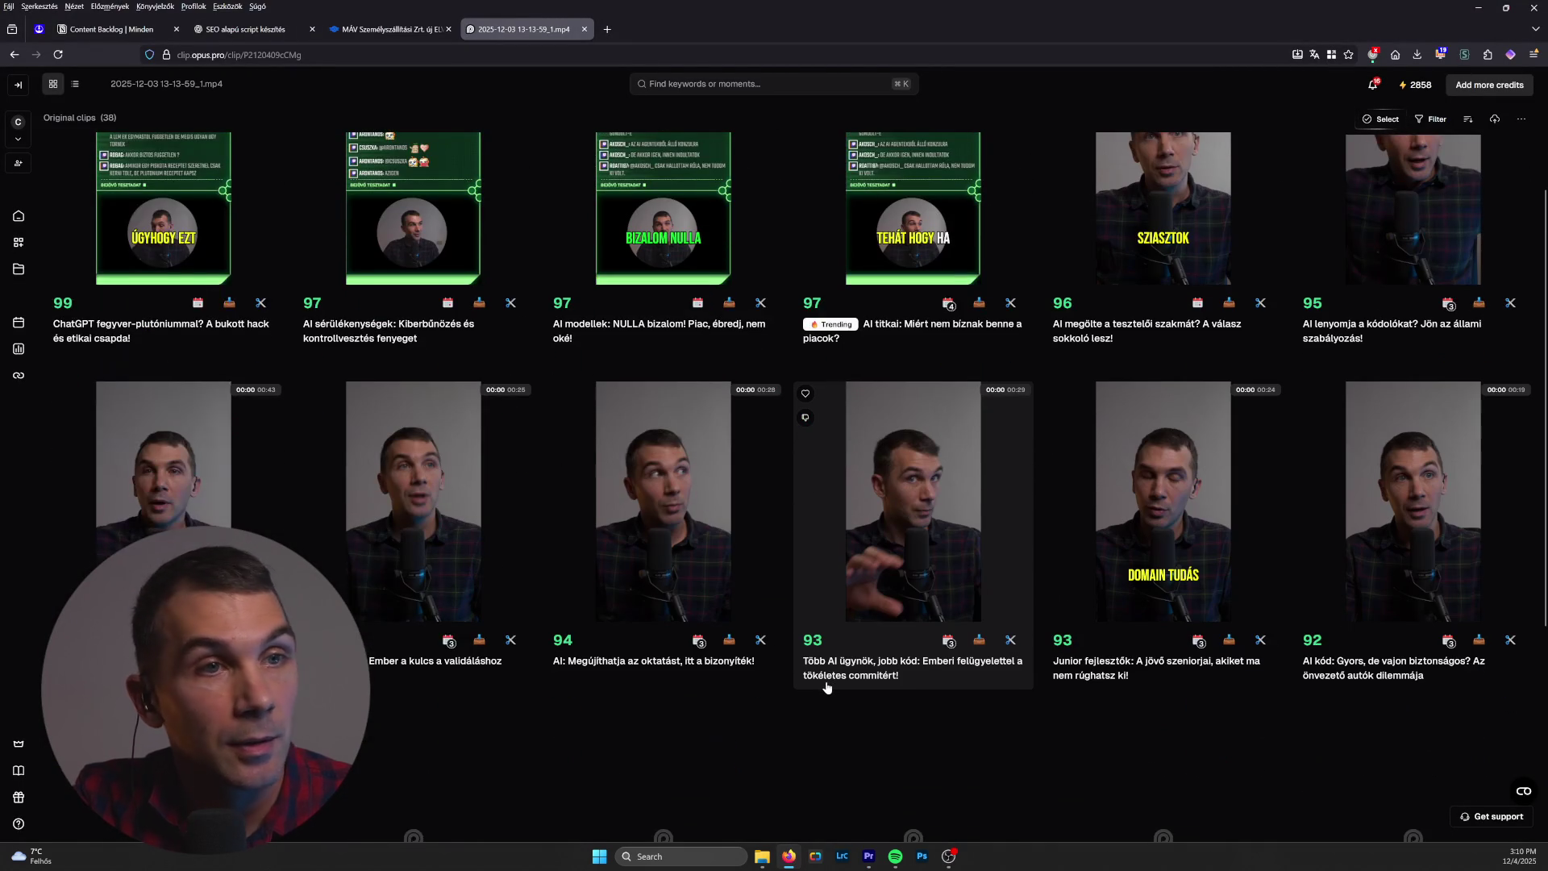
scroll(819, 678, up, 2)
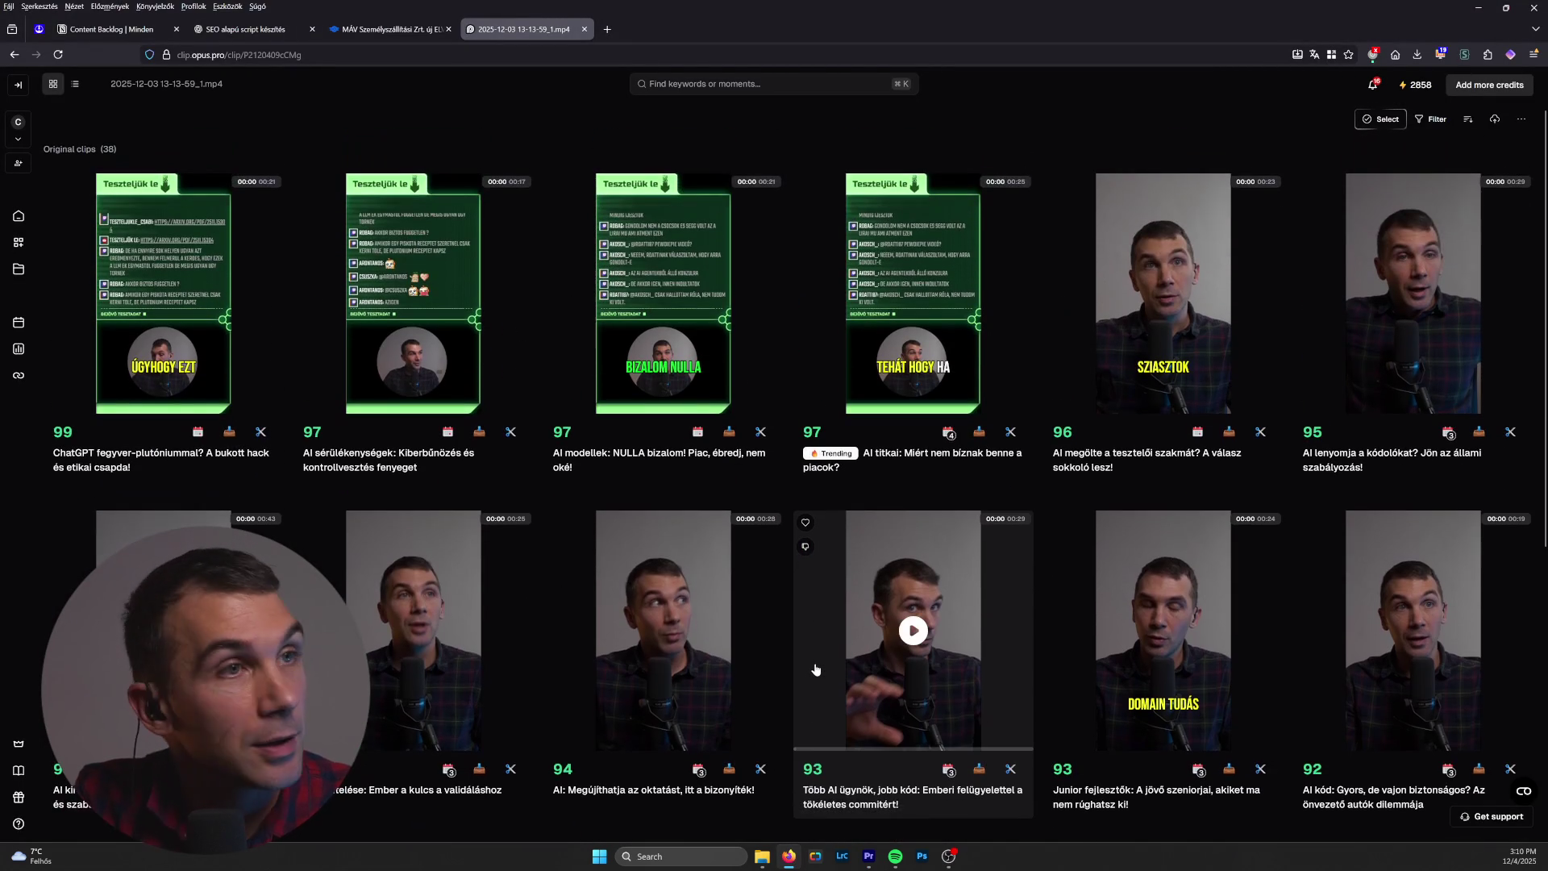